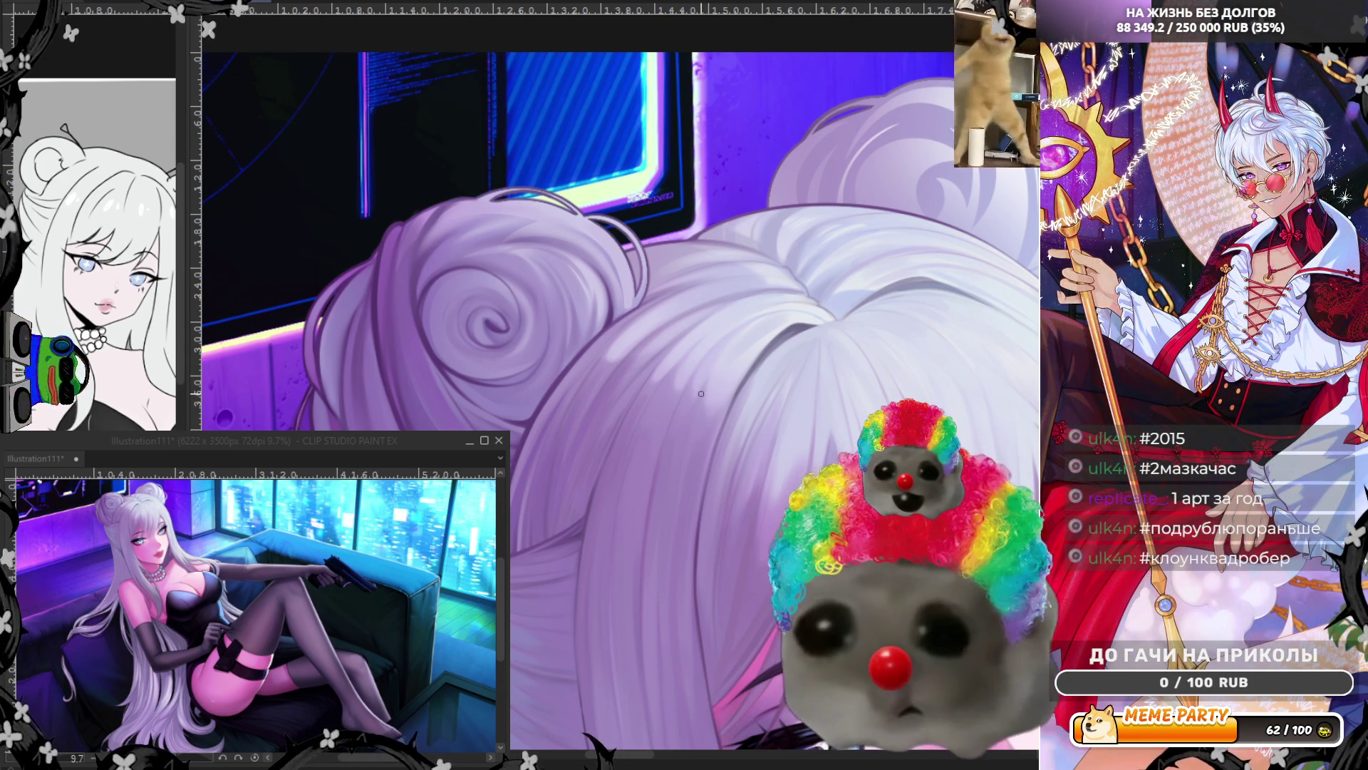
Step: Zoom out and back in on the left hair bun to inspect its strand shading
scroll(572, 420, "down", 1)
scroll(468, 406, "up", 1)
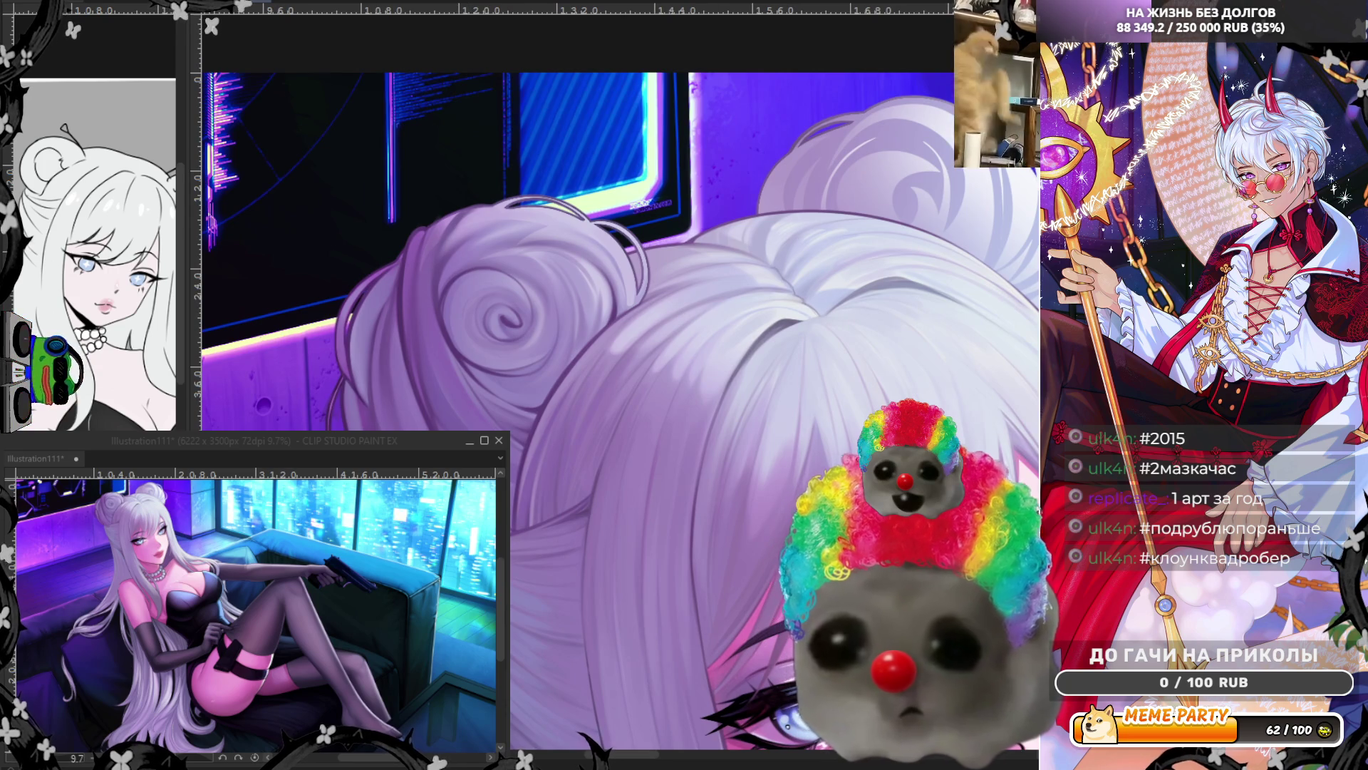
scroll(540, 527, "up", 1)
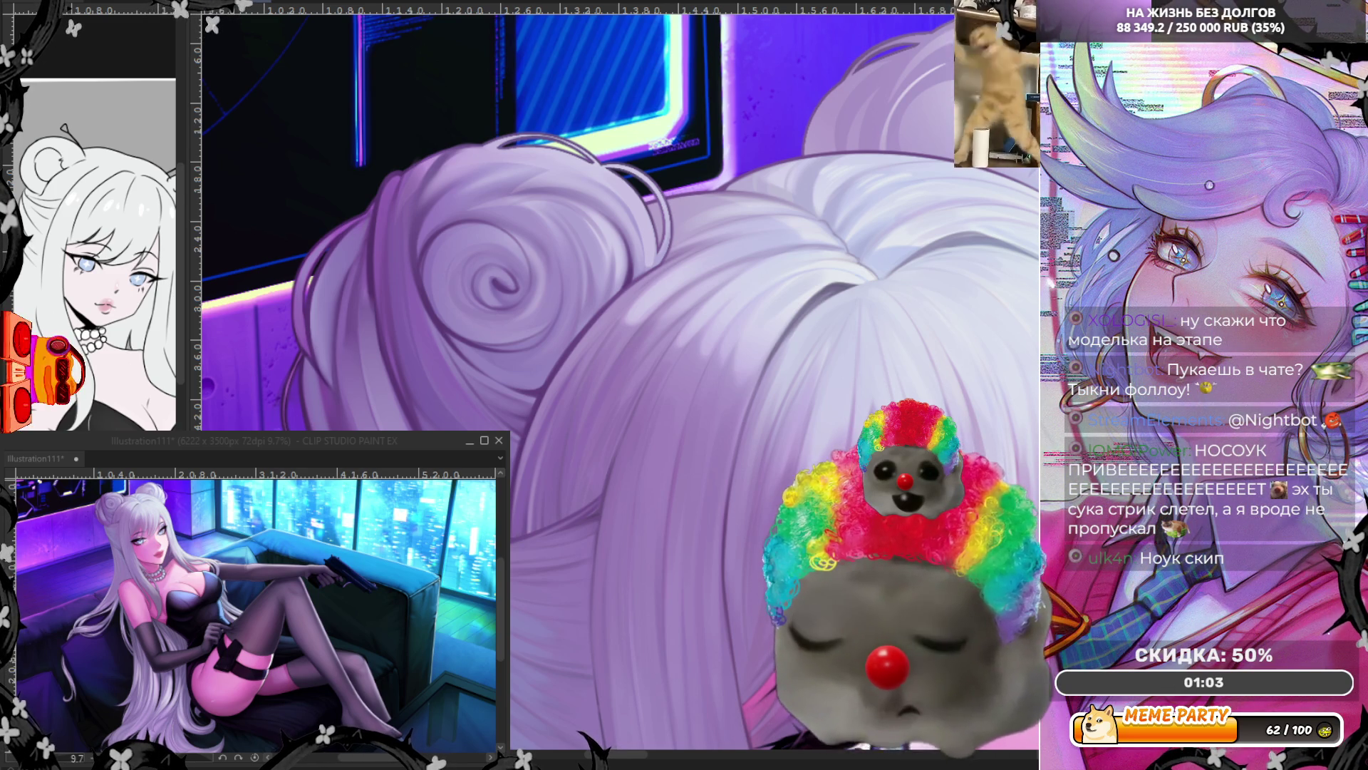
scroll(537, 382, "down", 1)
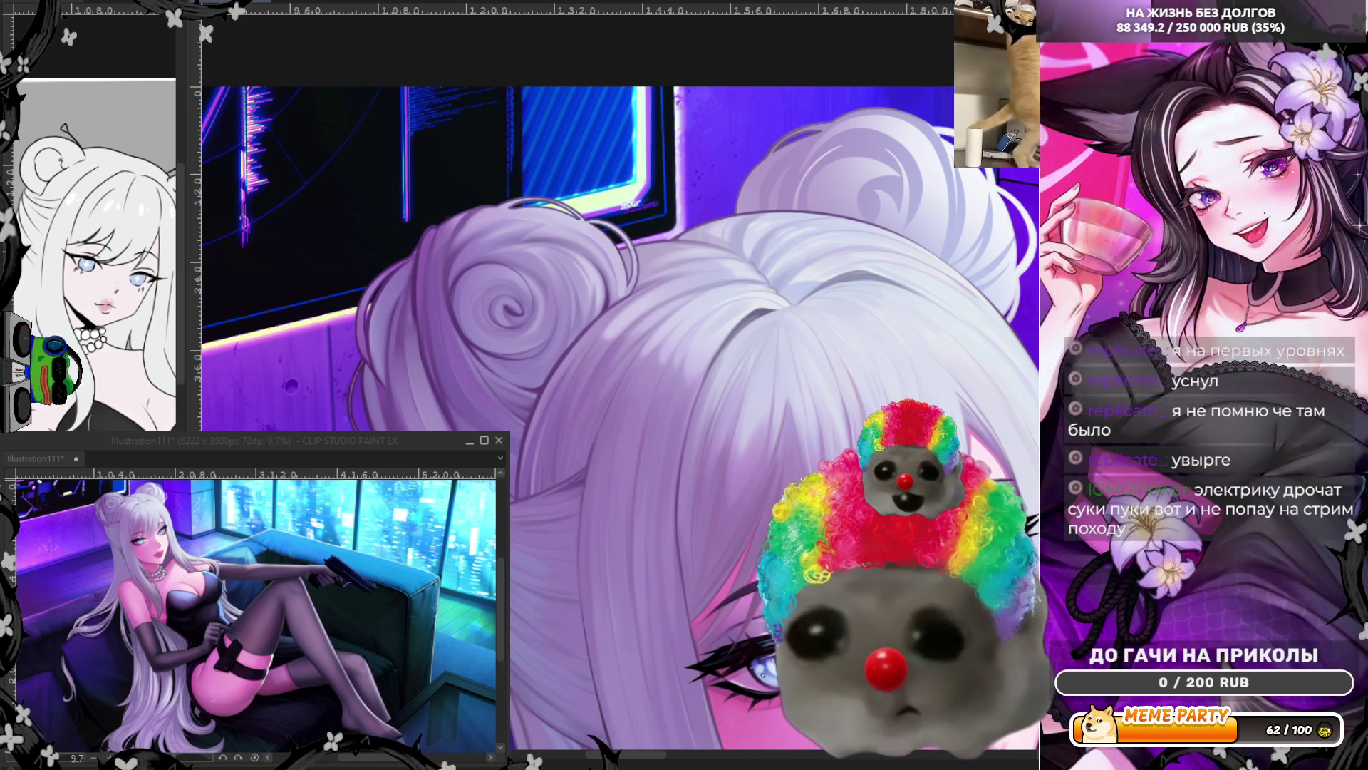
Step: Zoom back in on the swirled bun and mirror the canvas view horizontally
scroll(494, 266, "up", 3)
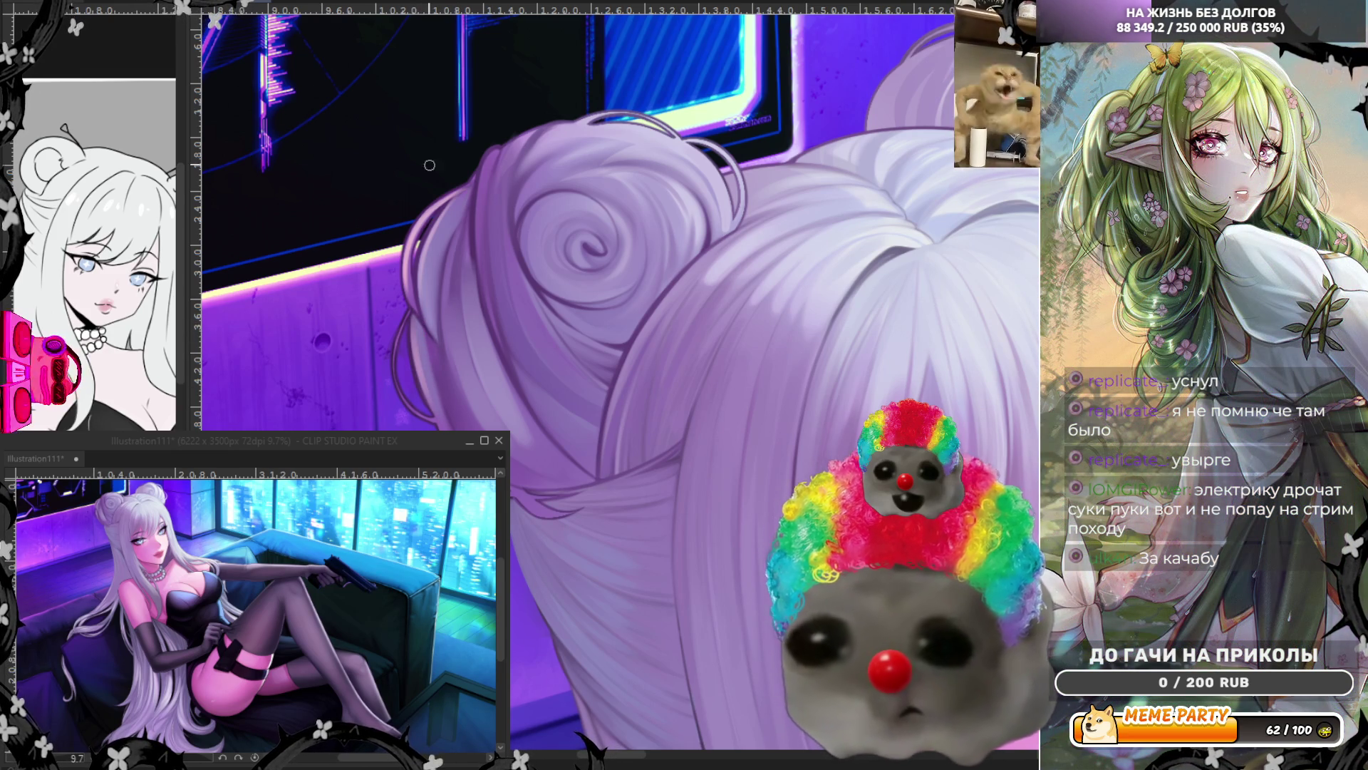
key("h")
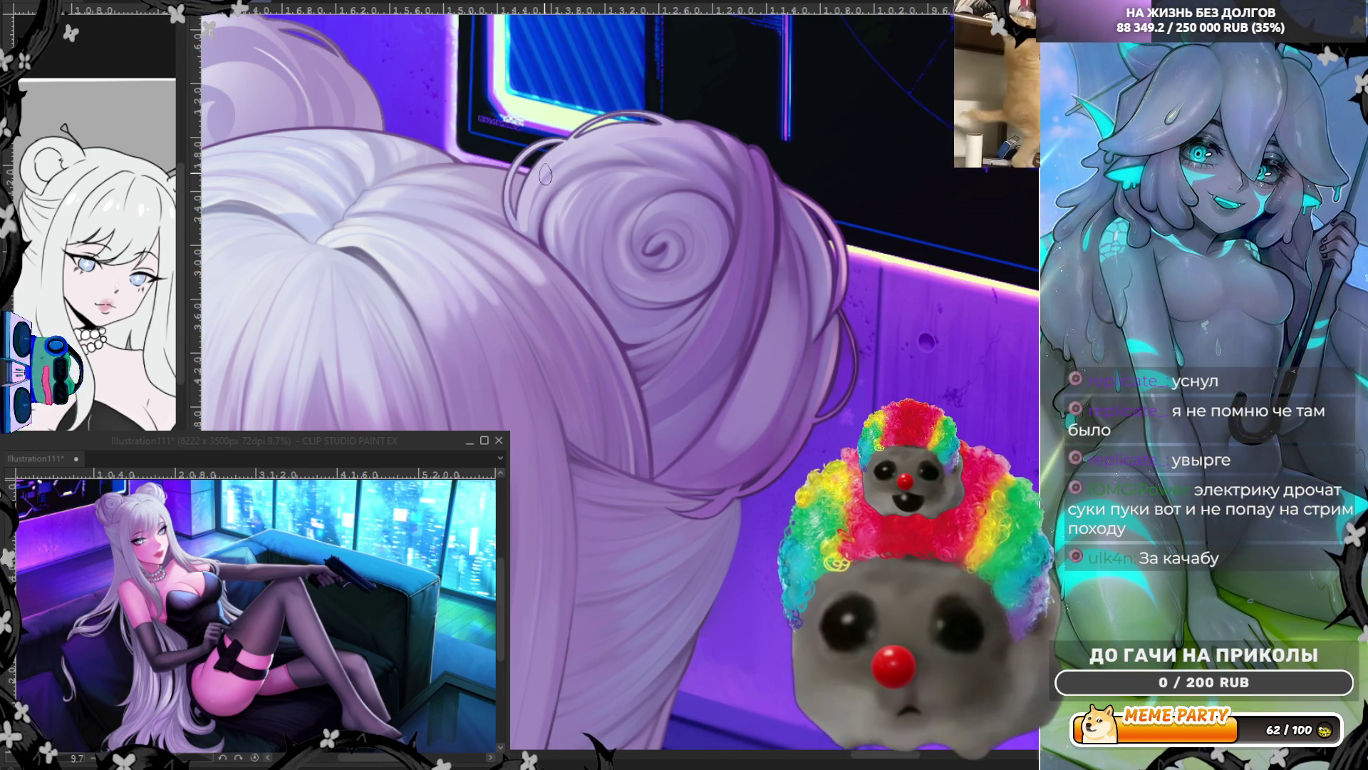
Step: Switch to a larger painting brush with the P shortcut
key("p")
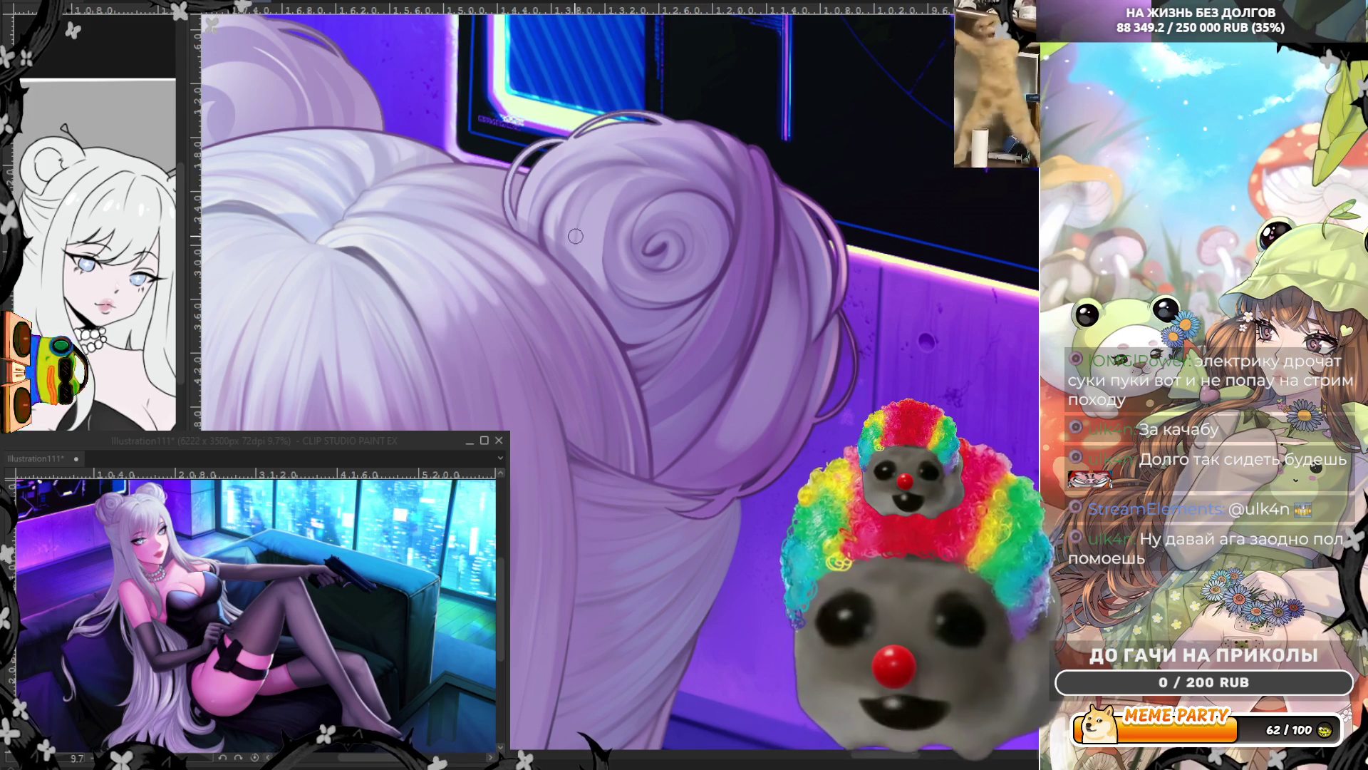
Step: Unflip the view, save the illustration, and paint a stroke on the hair around the bun
key("h")
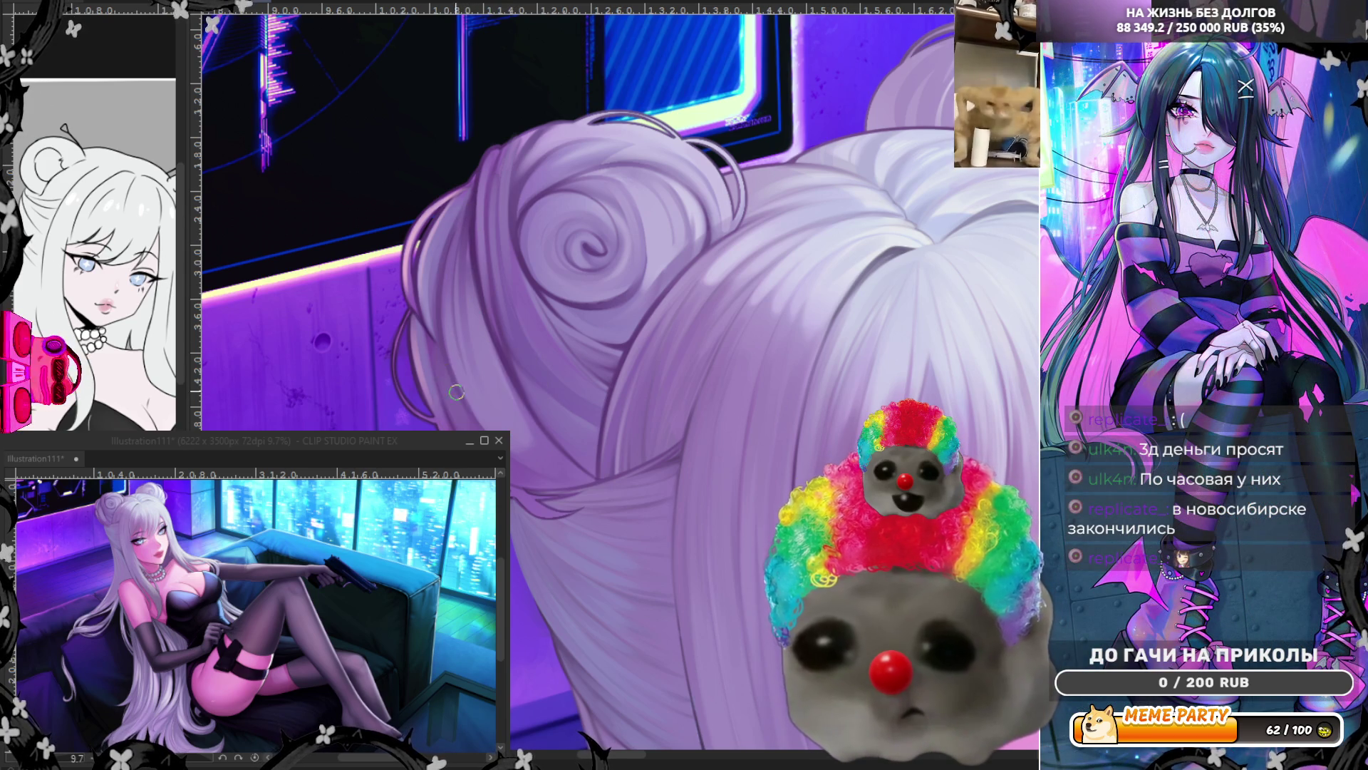
key("ctrl+s")
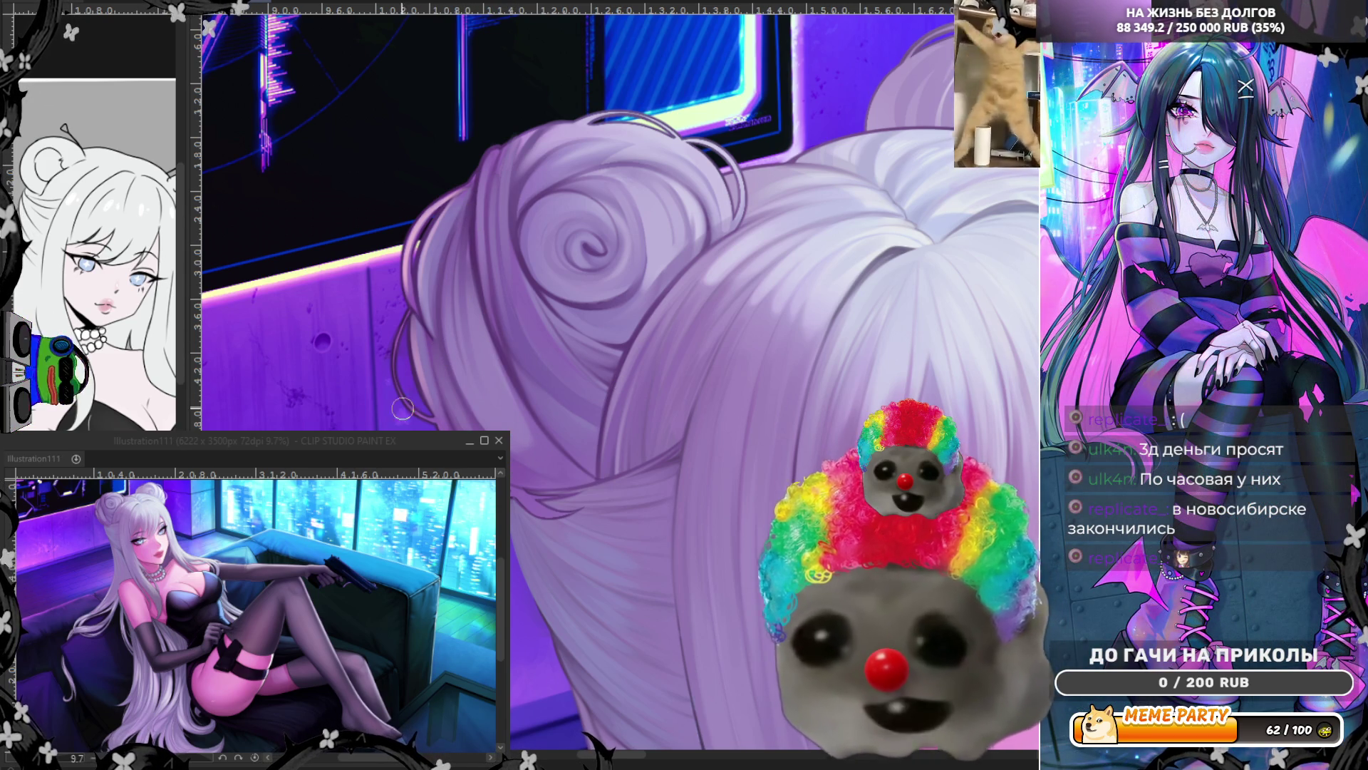
left_click_drag(431, 349, 439, 383)
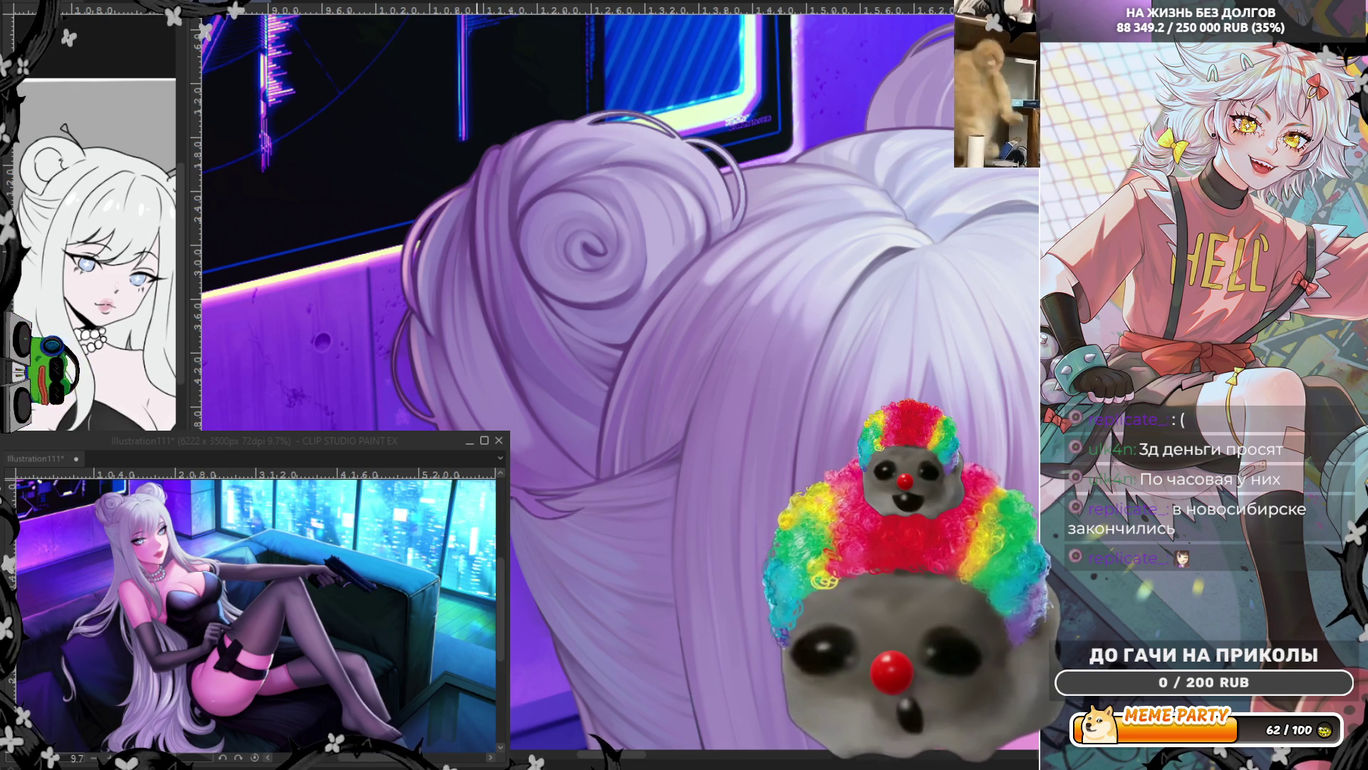
scroll(652, 152, "down", 5)
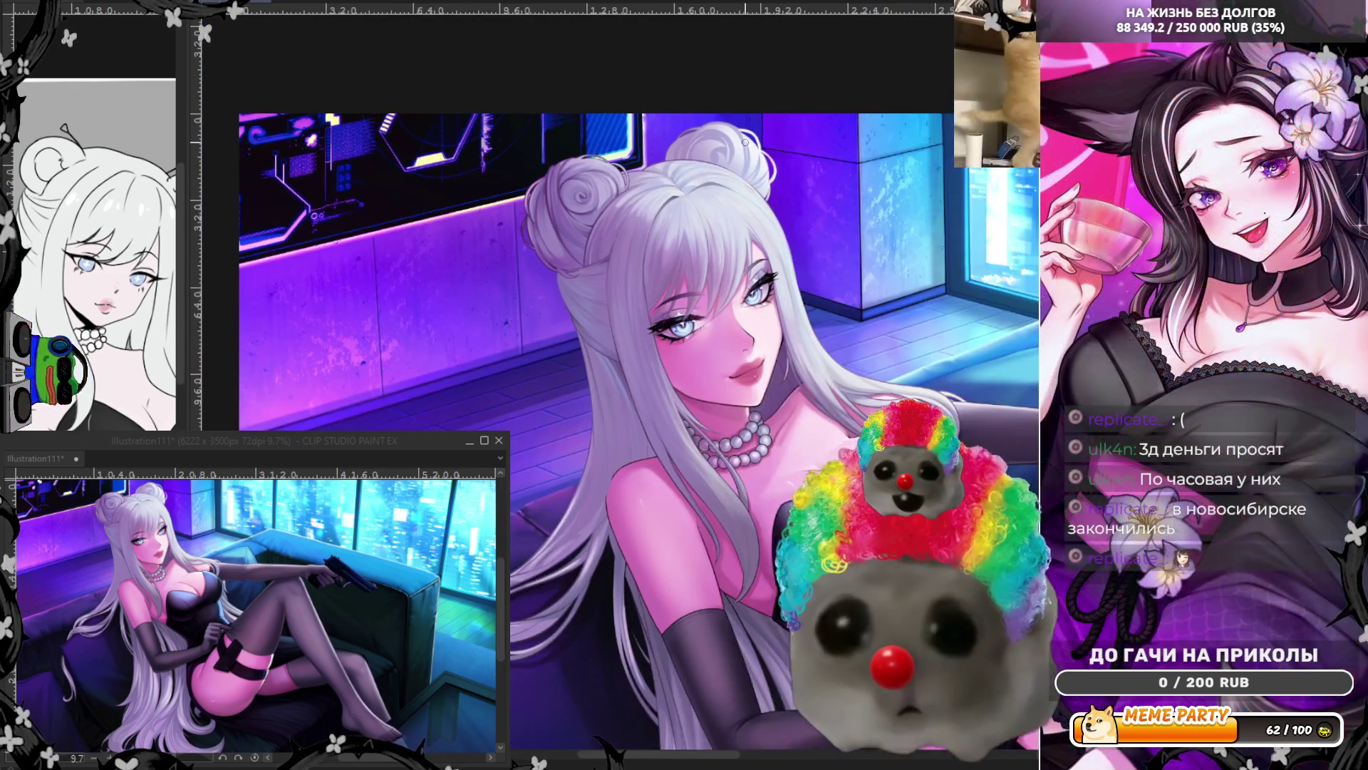
Step: Mirror the canvas, zoom in on the bun, and sample a colour from the hair's edge
scroll(652, 152, "up", 2)
scroll(652, 151, "down", 1)
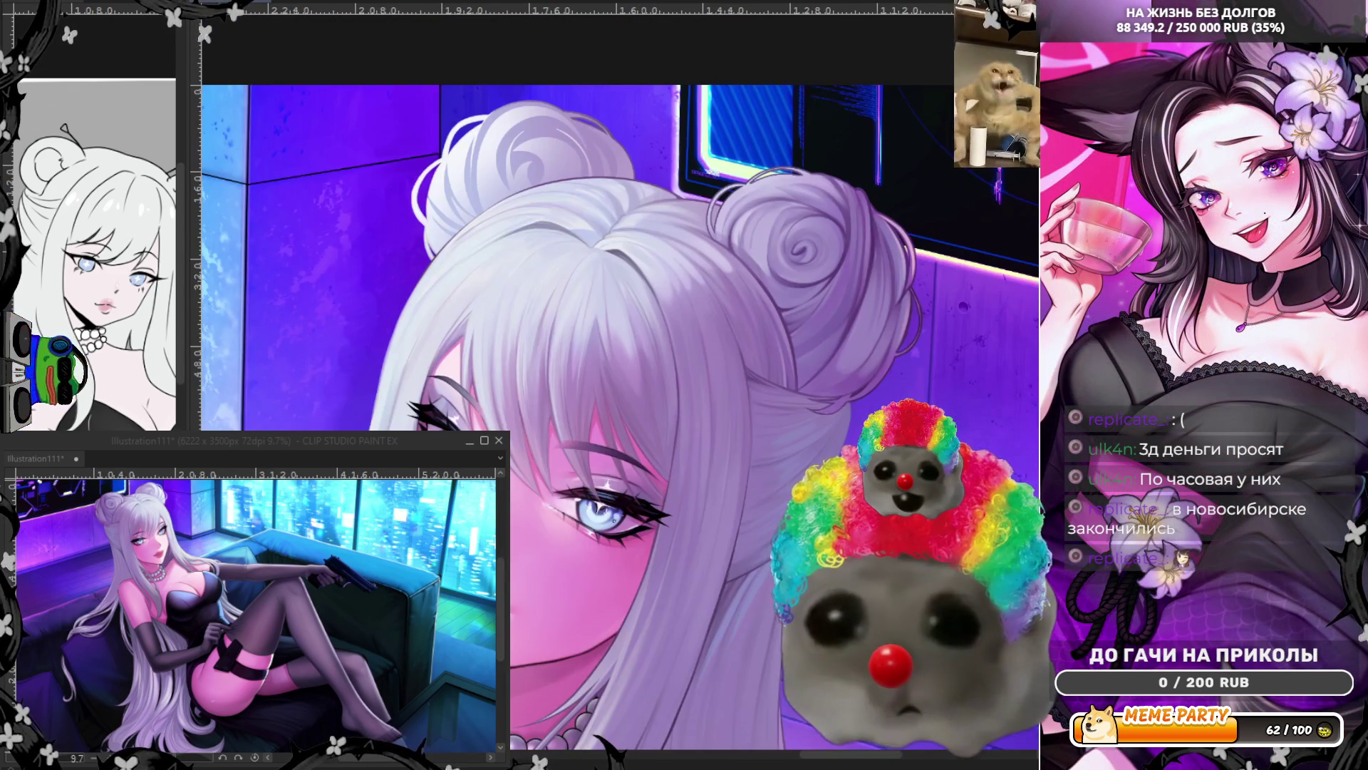
scroll(652, 151, "down", 1)
key("h")
scroll(841, 204, "up", 2)
scroll(842, 204, "up", 2)
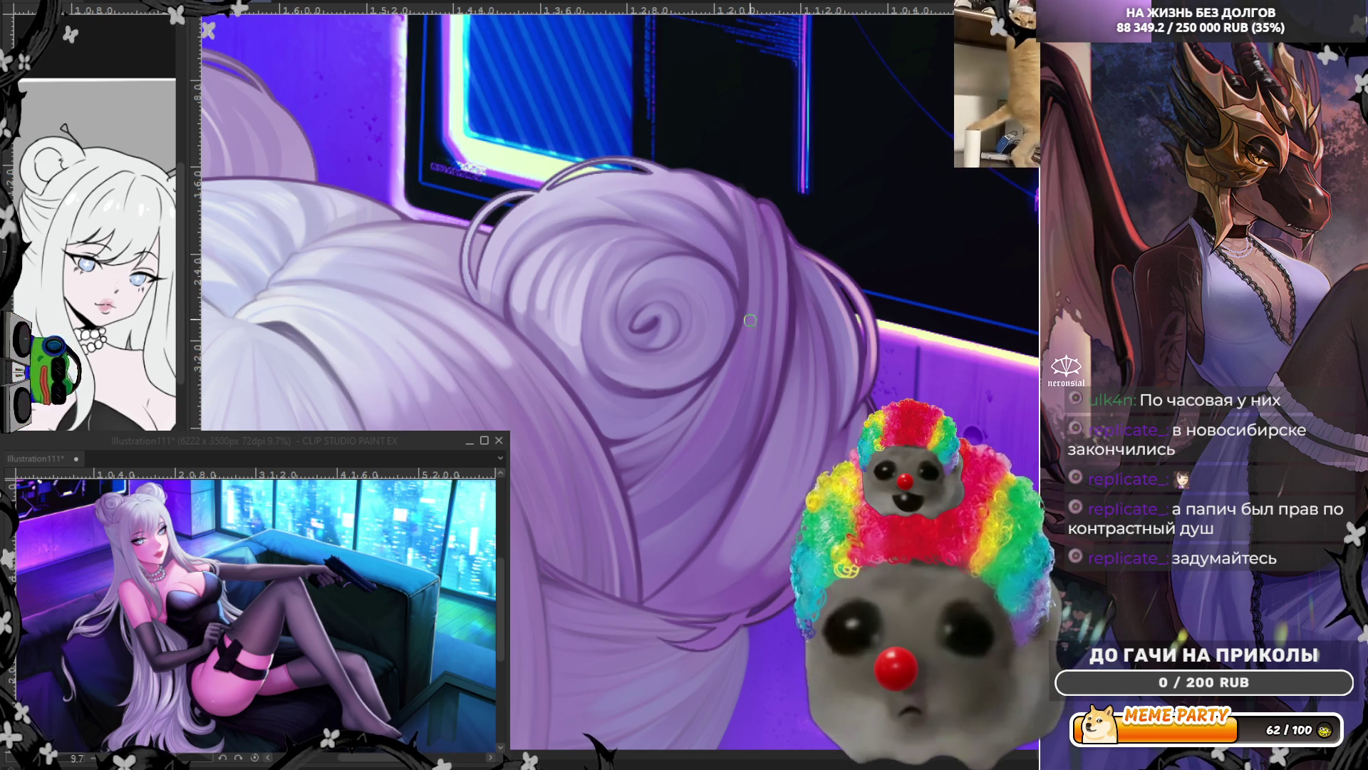
left_click(798, 312, "alt")
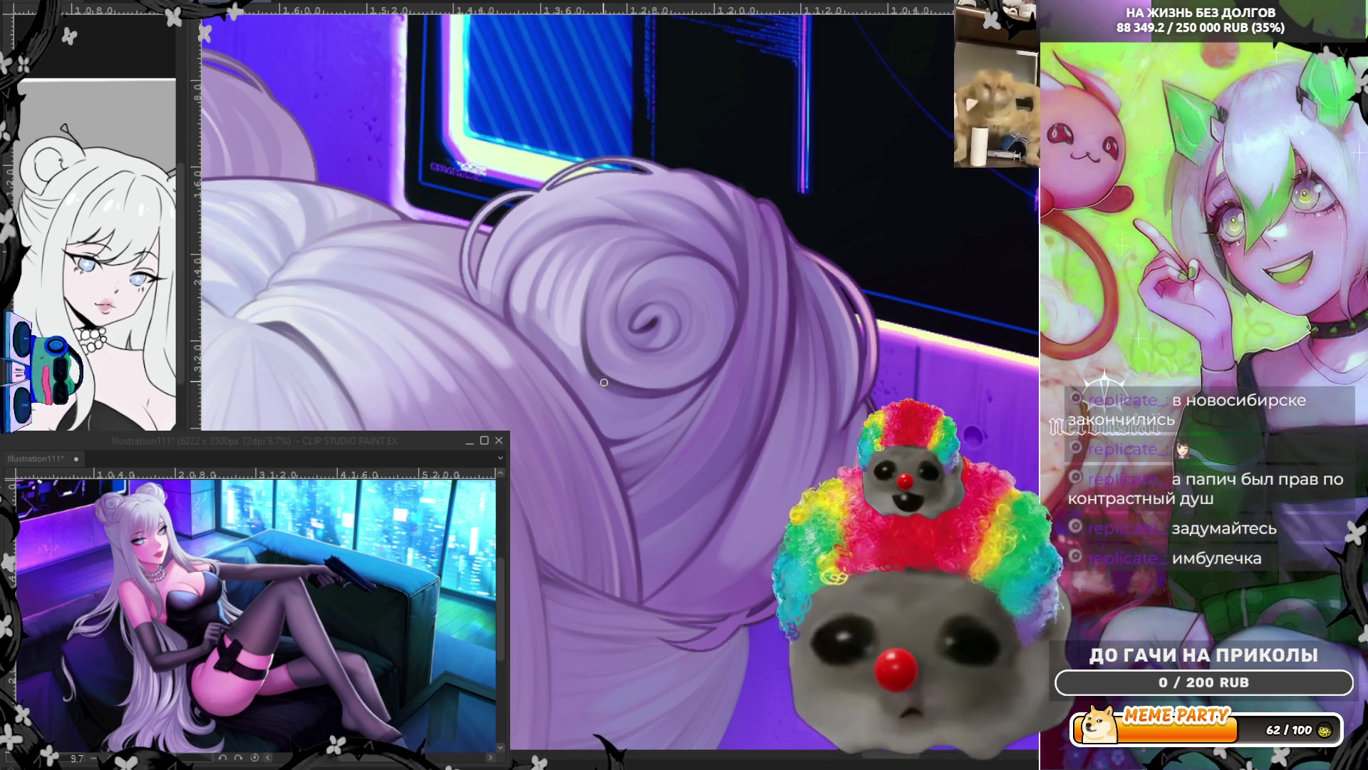
Step: Darken the lower curve of the bun's spiral, then zoom out to see more of the face
left_click_drag(603, 382, 630, 393)
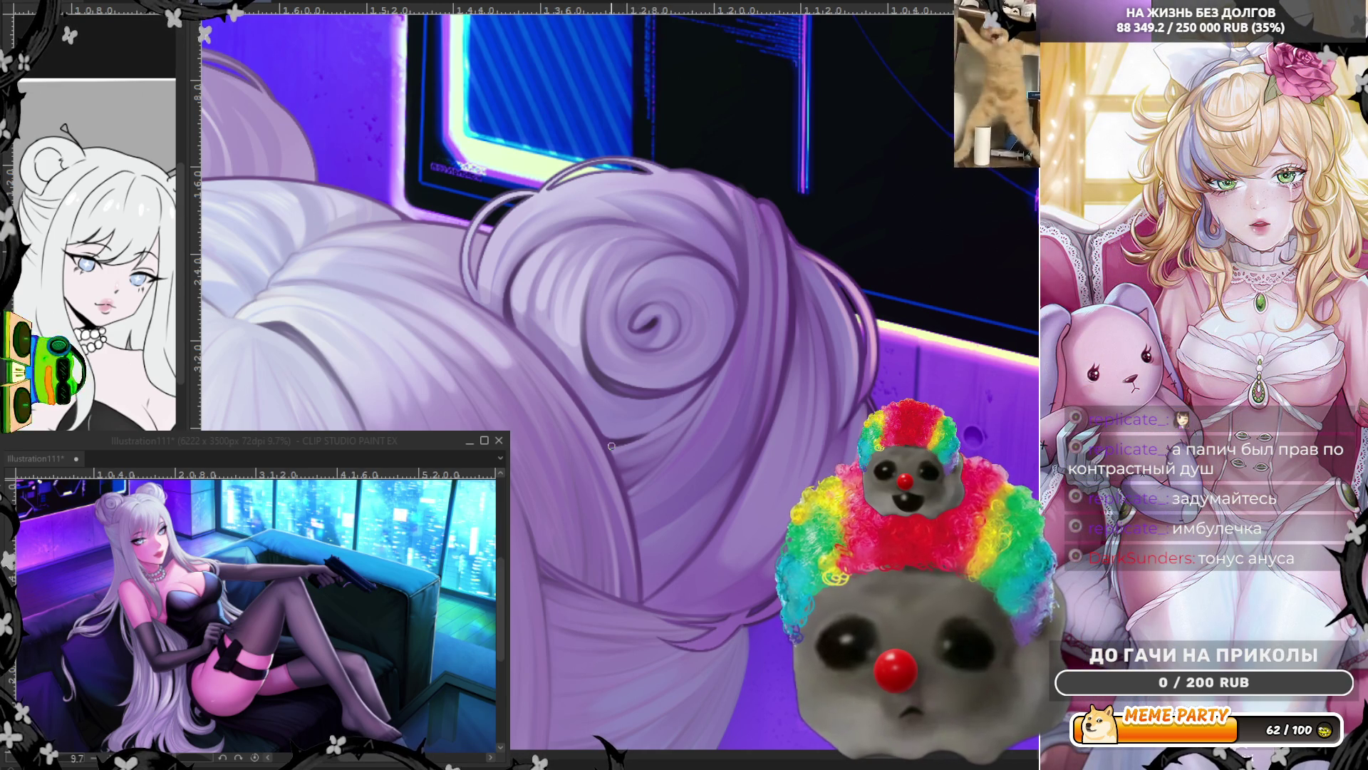
key("ctrl+minus")
key("ctrl+minus")
key("ctrl+minus")
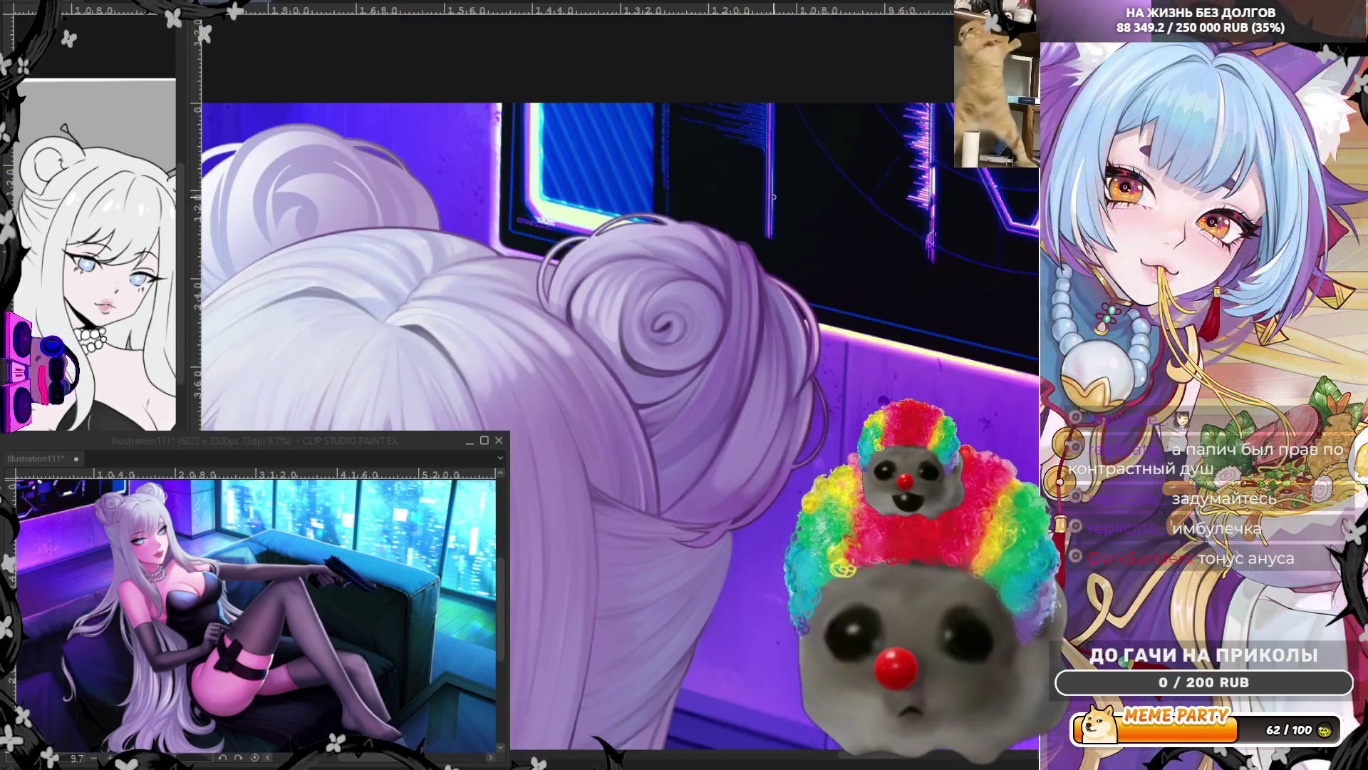
scroll(719, 200, "up", 2)
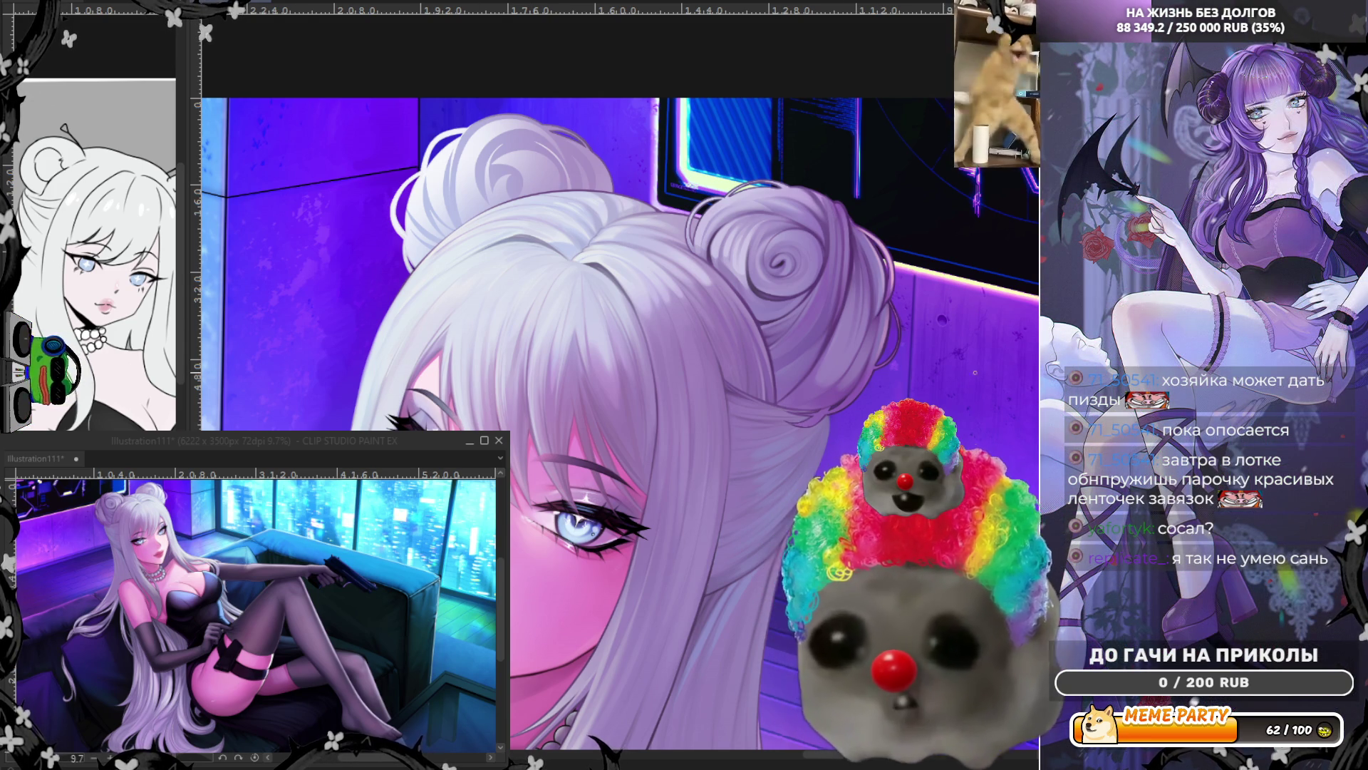
scroll(830, 156, "up", 2)
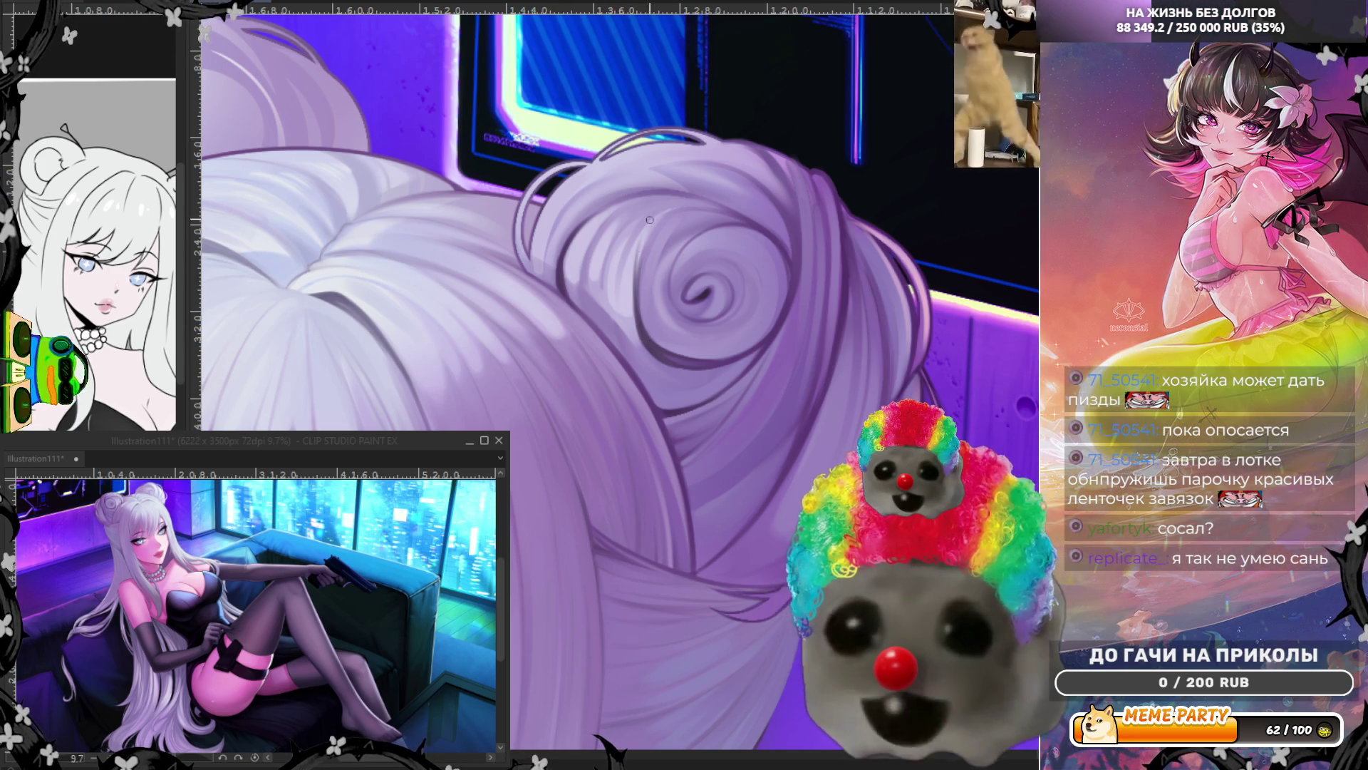
left_click_drag(642, 318, 670, 224)
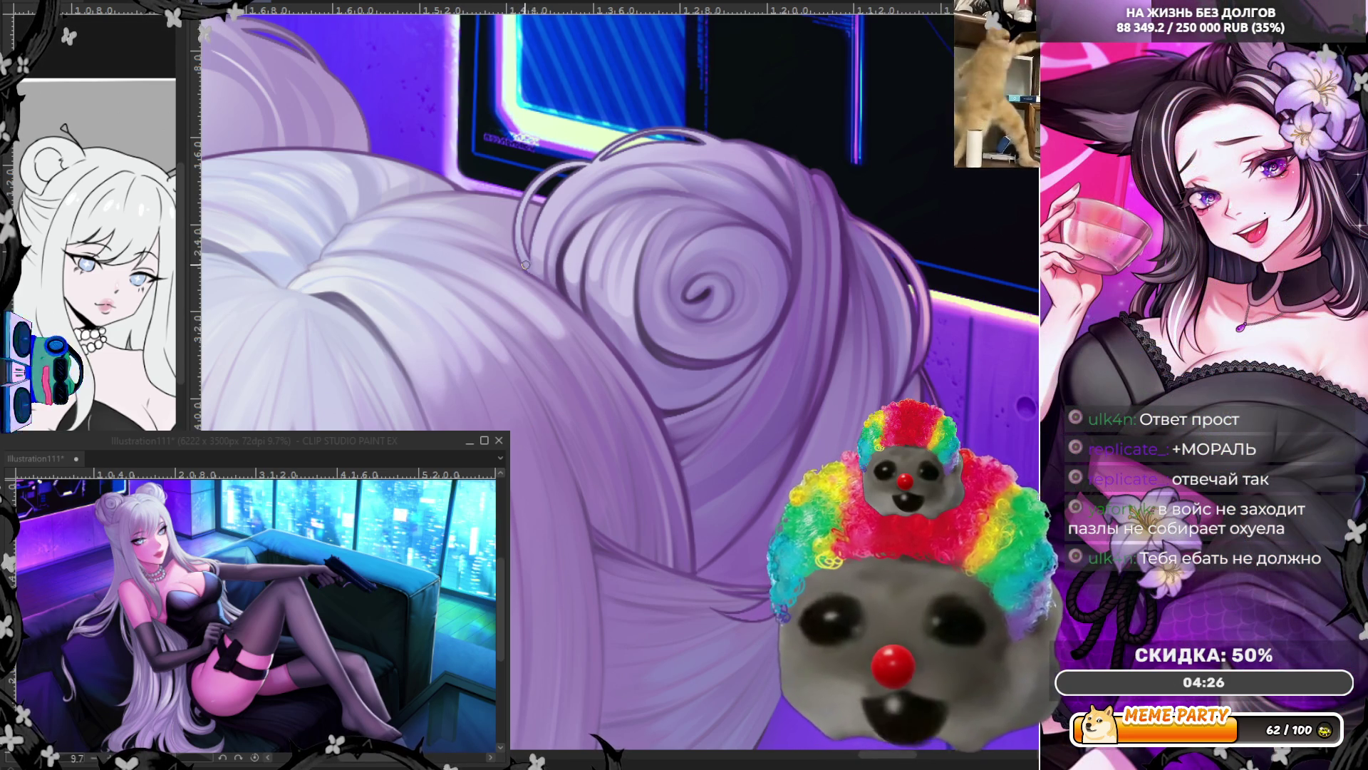
Step: Lighten a thin strip along the spiral bun's hair loop
left_click_drag(521, 217, 524, 253)
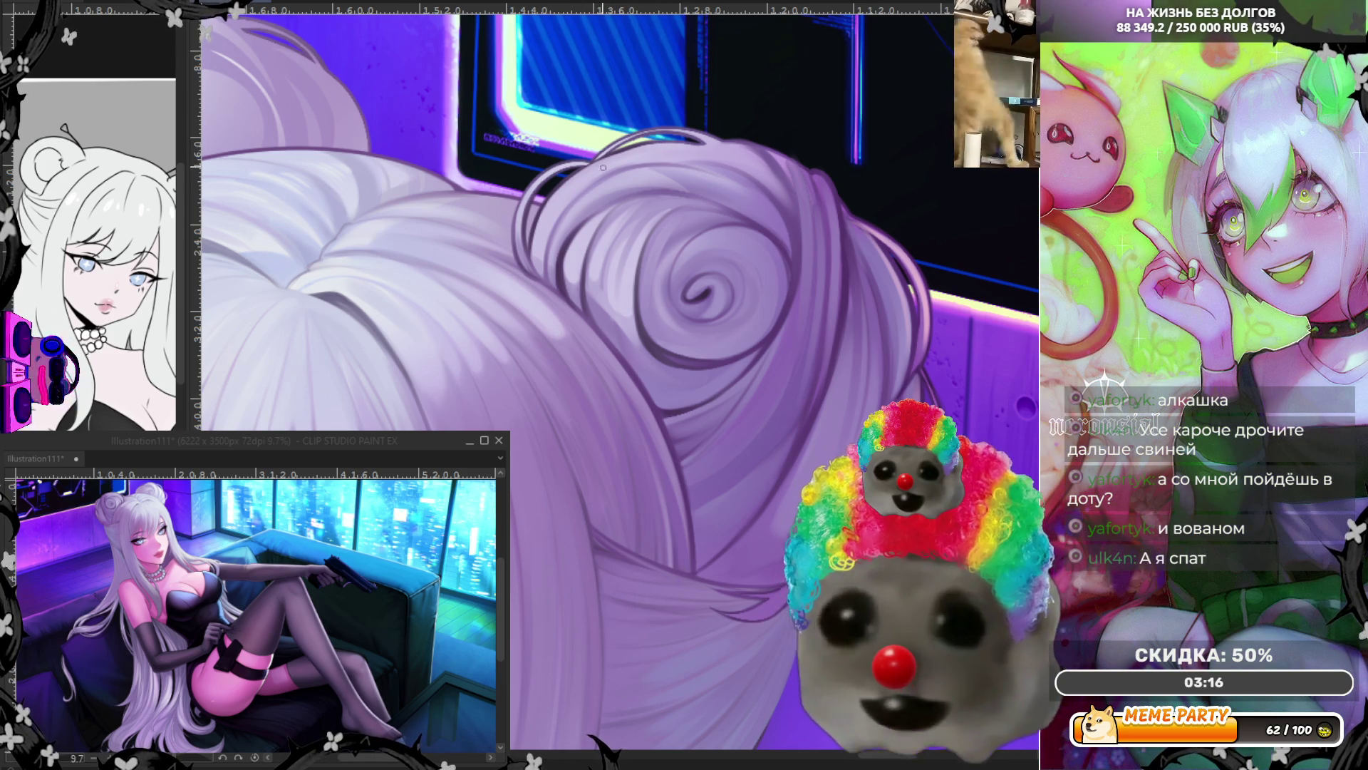
Step: Mirror the view and rotate the canvas to a comfortable painting angle
key("h")
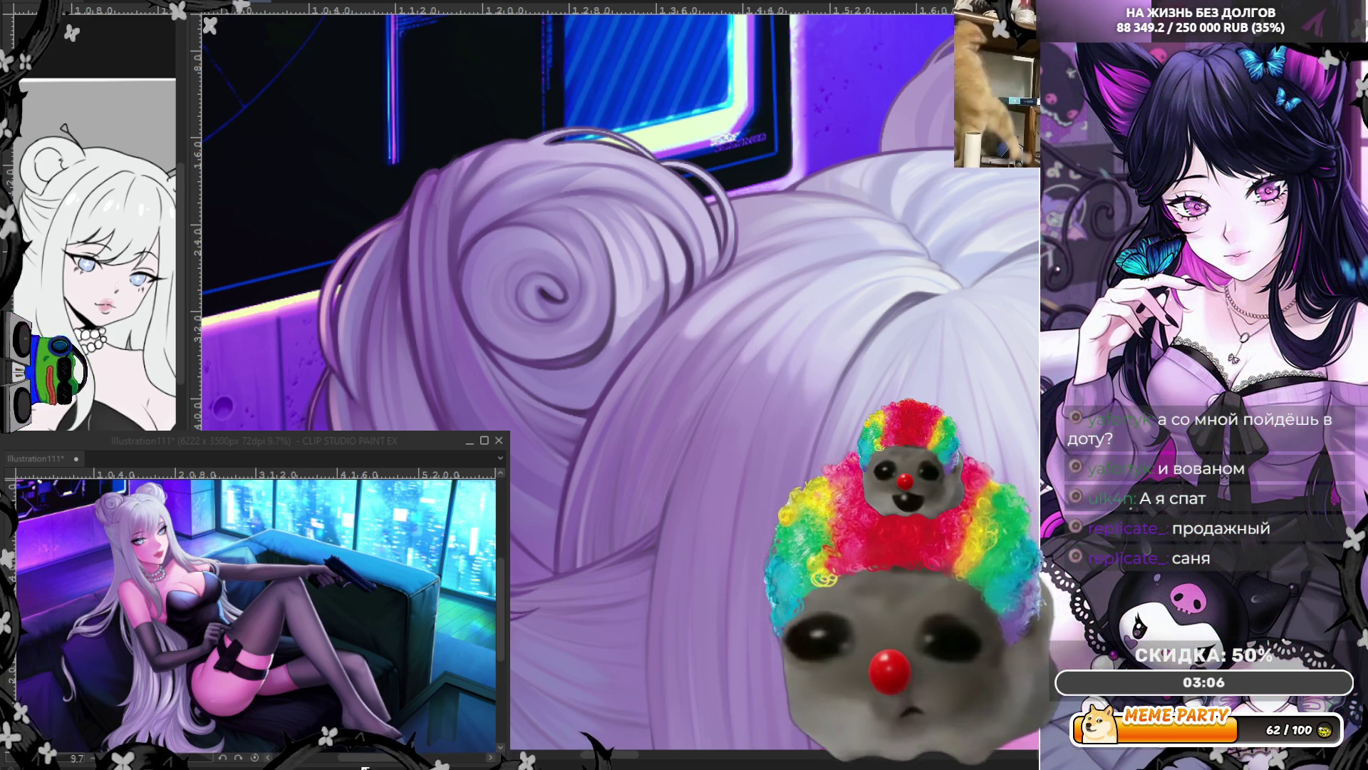
left_click_drag(620, 385, 513, 413)
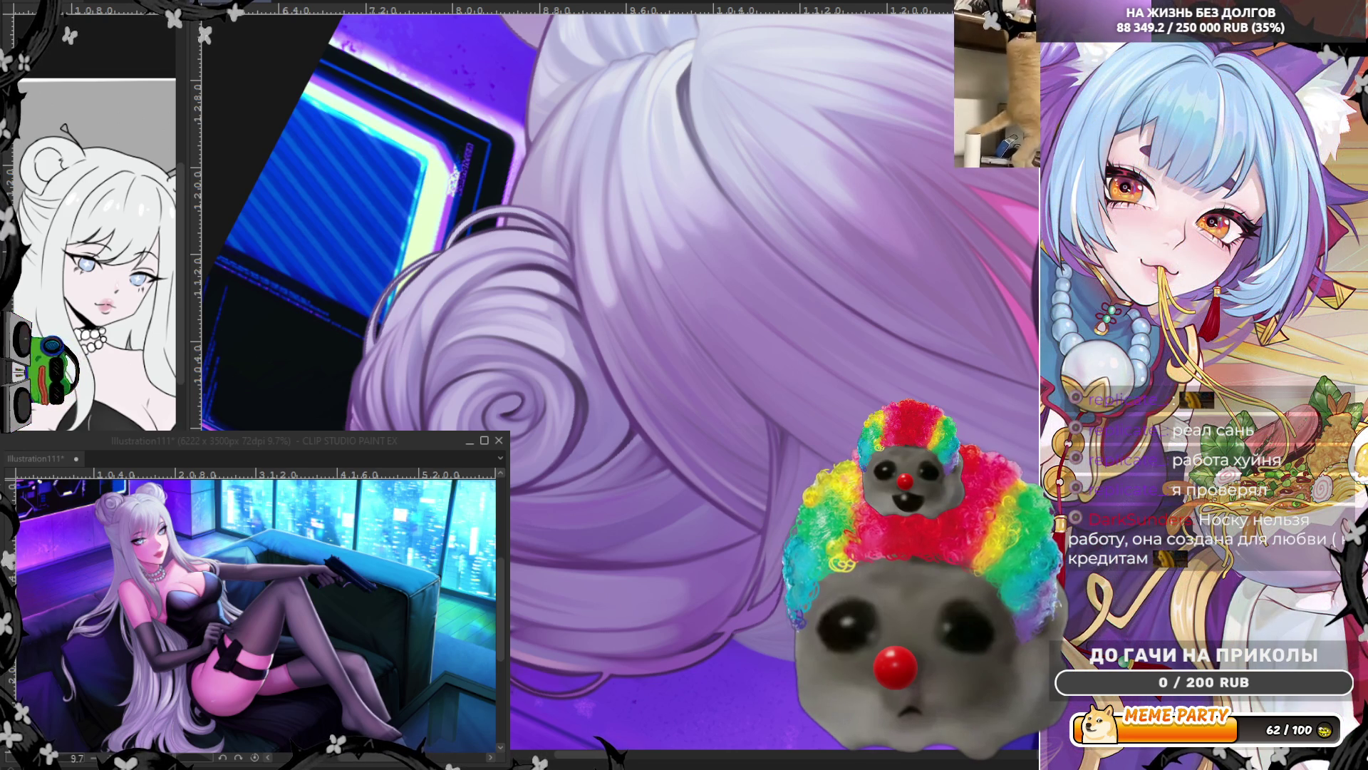
Step: Zoom out to view the whole face, then zoom back in toward the upper hair bun
scroll(470, 378, "down", 4)
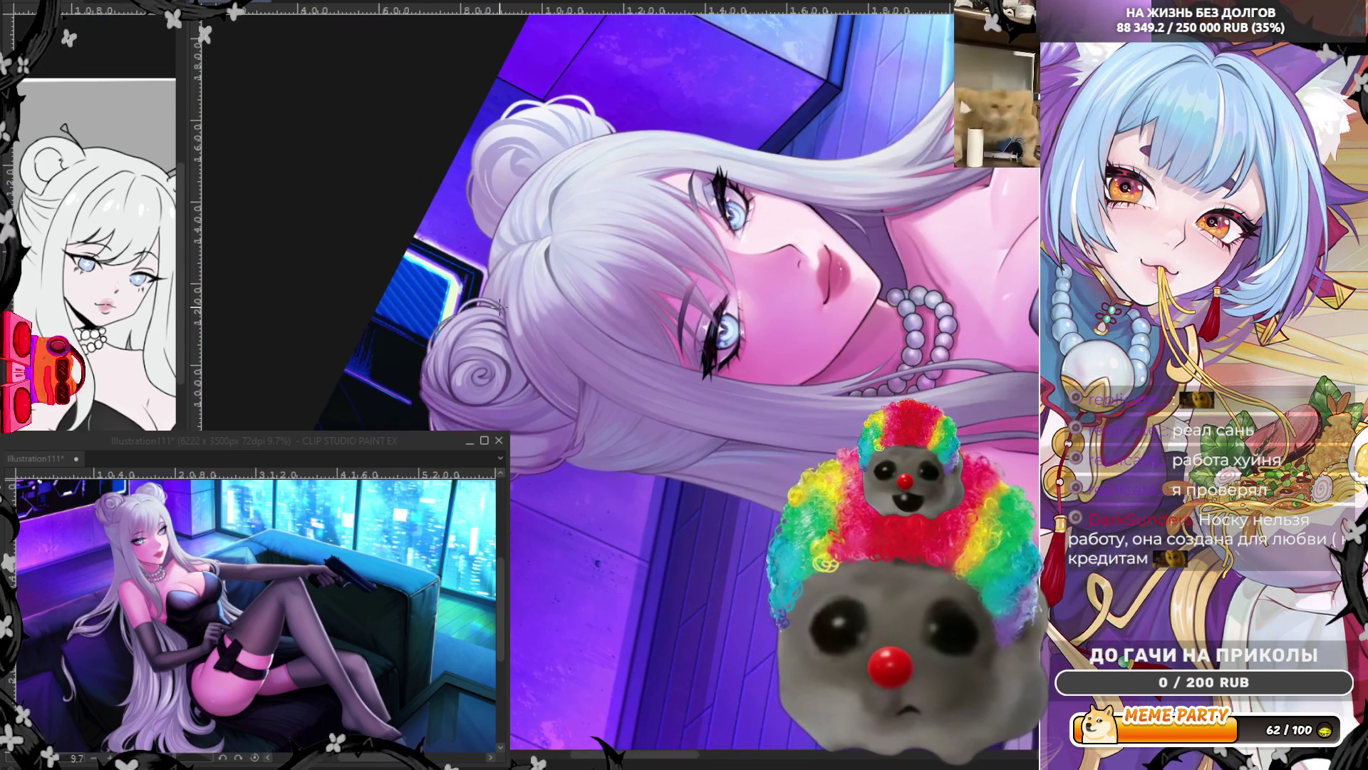
scroll(499, 388, "up", 3)
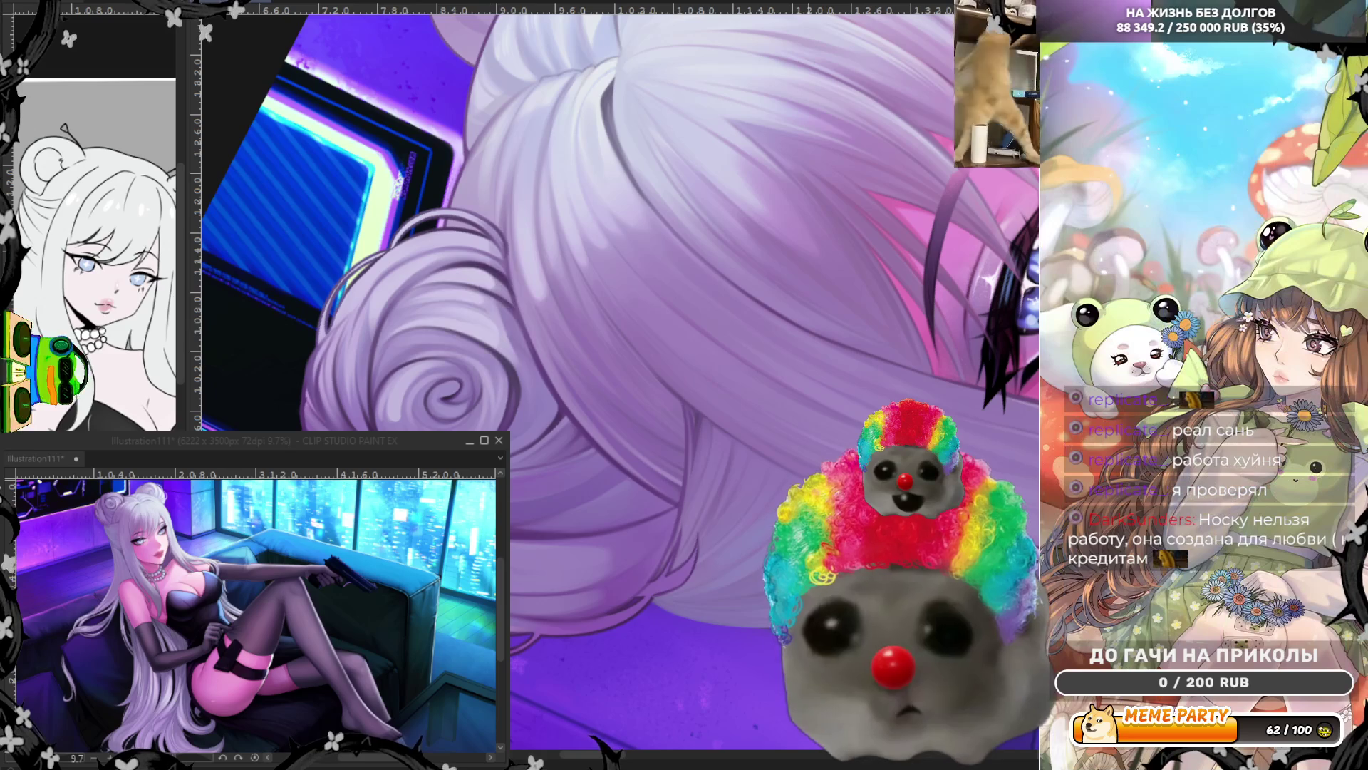
scroll(570, 586, "up", 2)
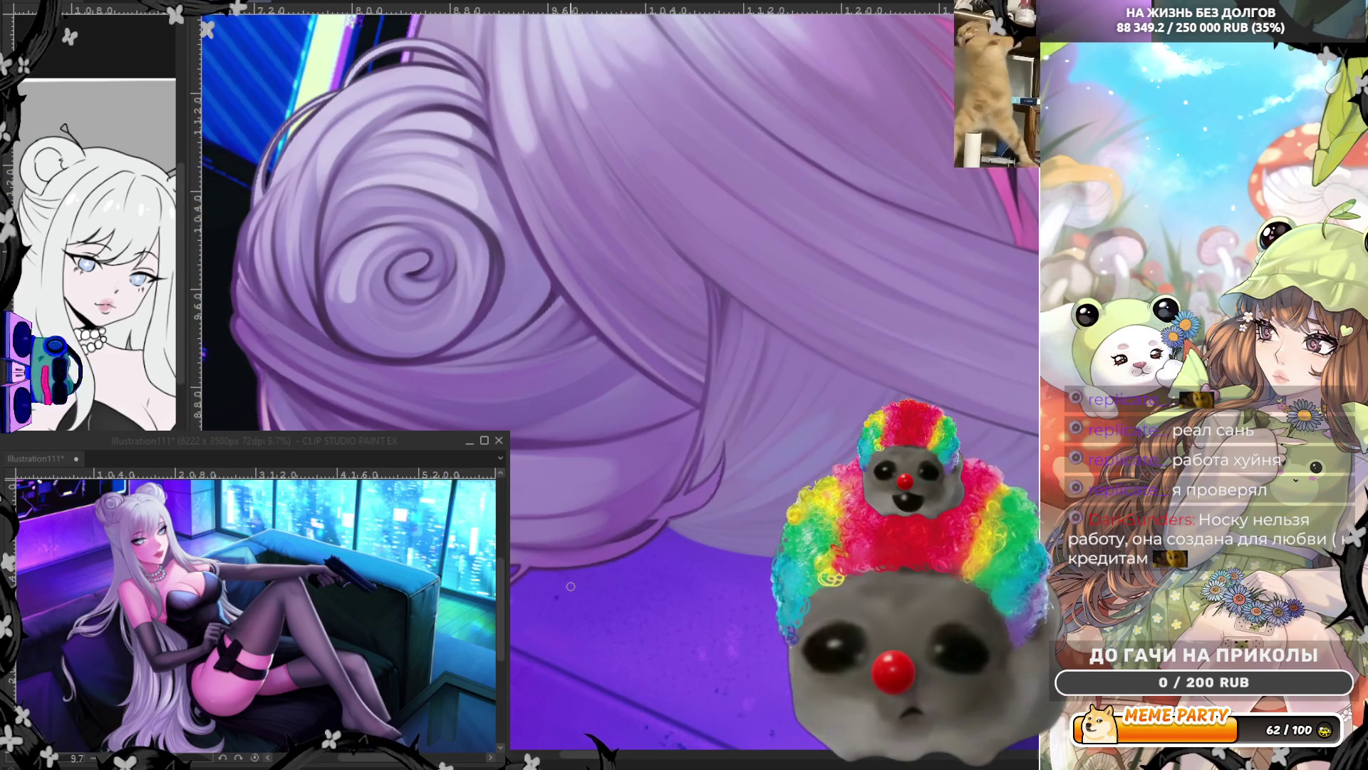
scroll(620, 356, "up", 5)
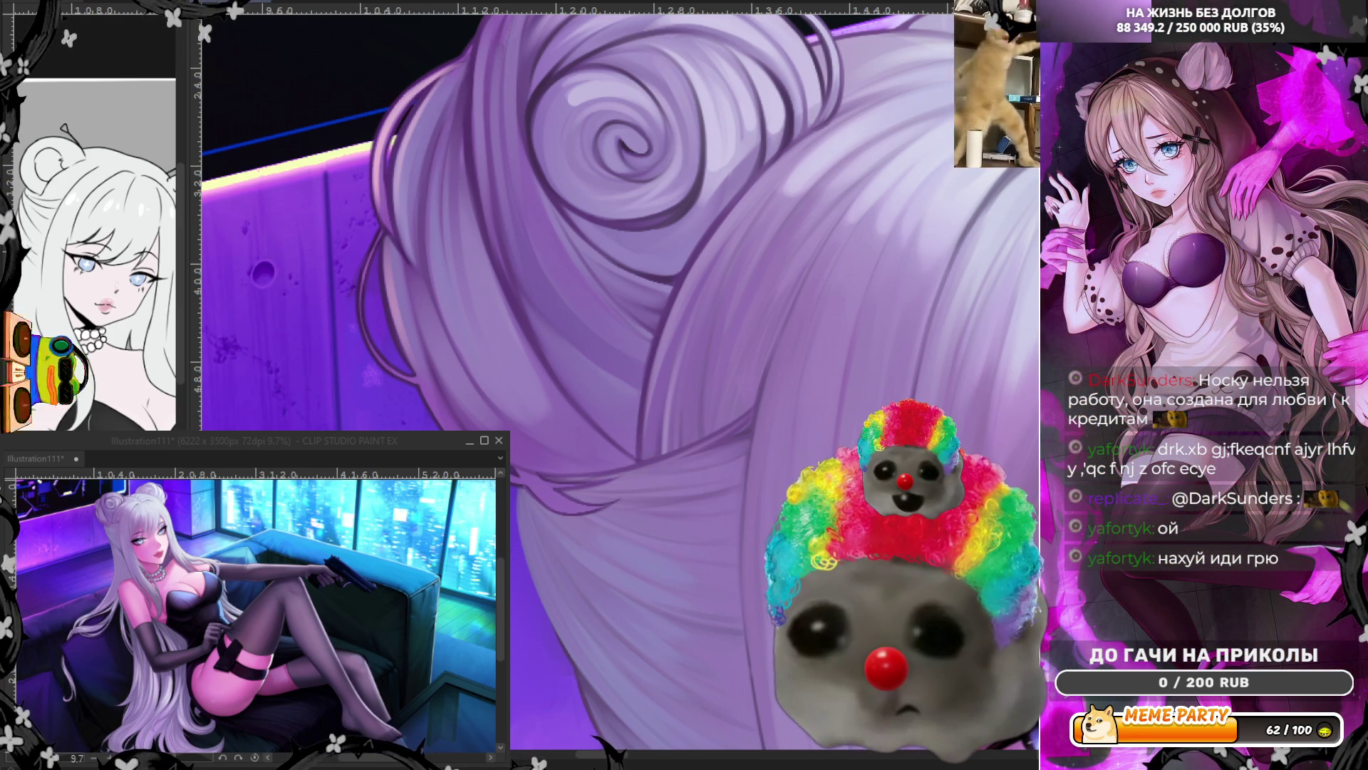
Step: Frame the upper bun, paint lighter strands along the hair's left edge, and resample the hair colour
left_click_drag(619, 356, 627, 385)
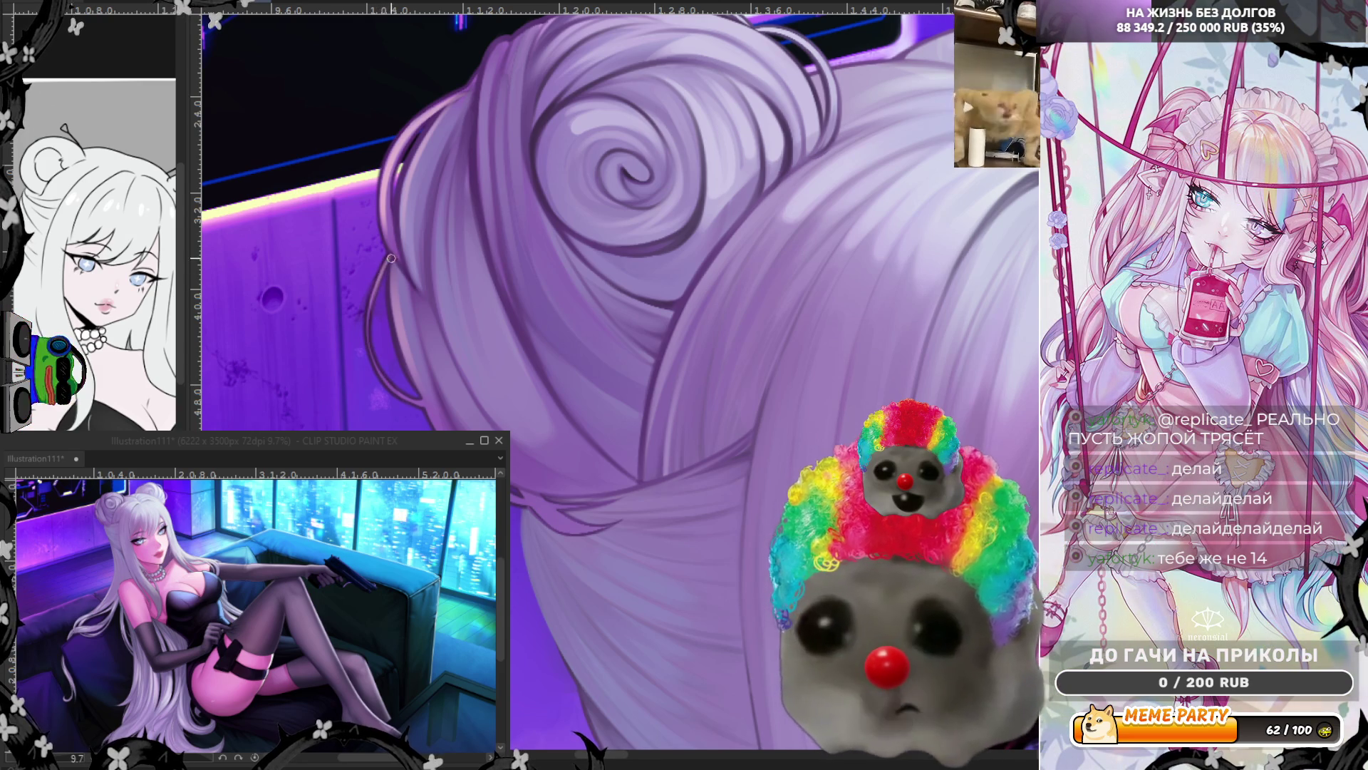
left_click_drag(384, 271, 379, 383)
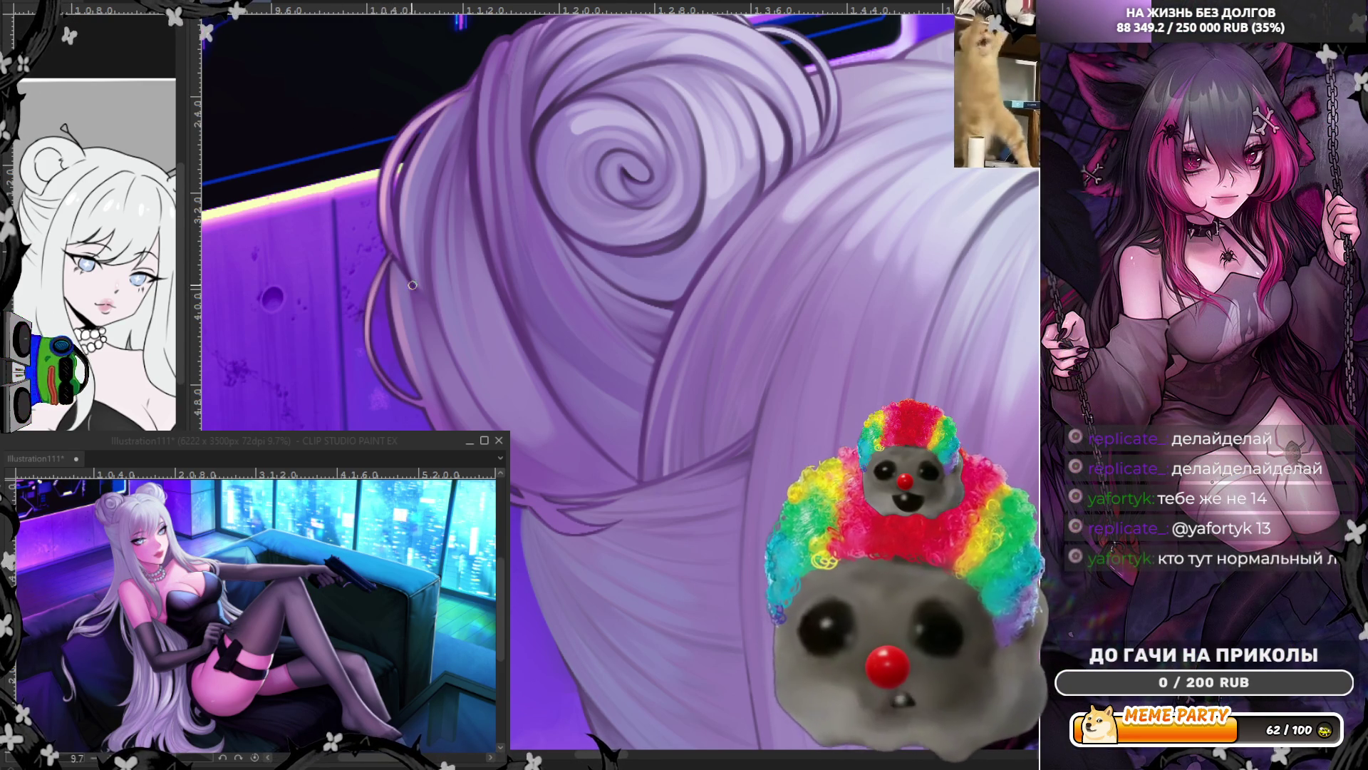
left_click(397, 255, "alt")
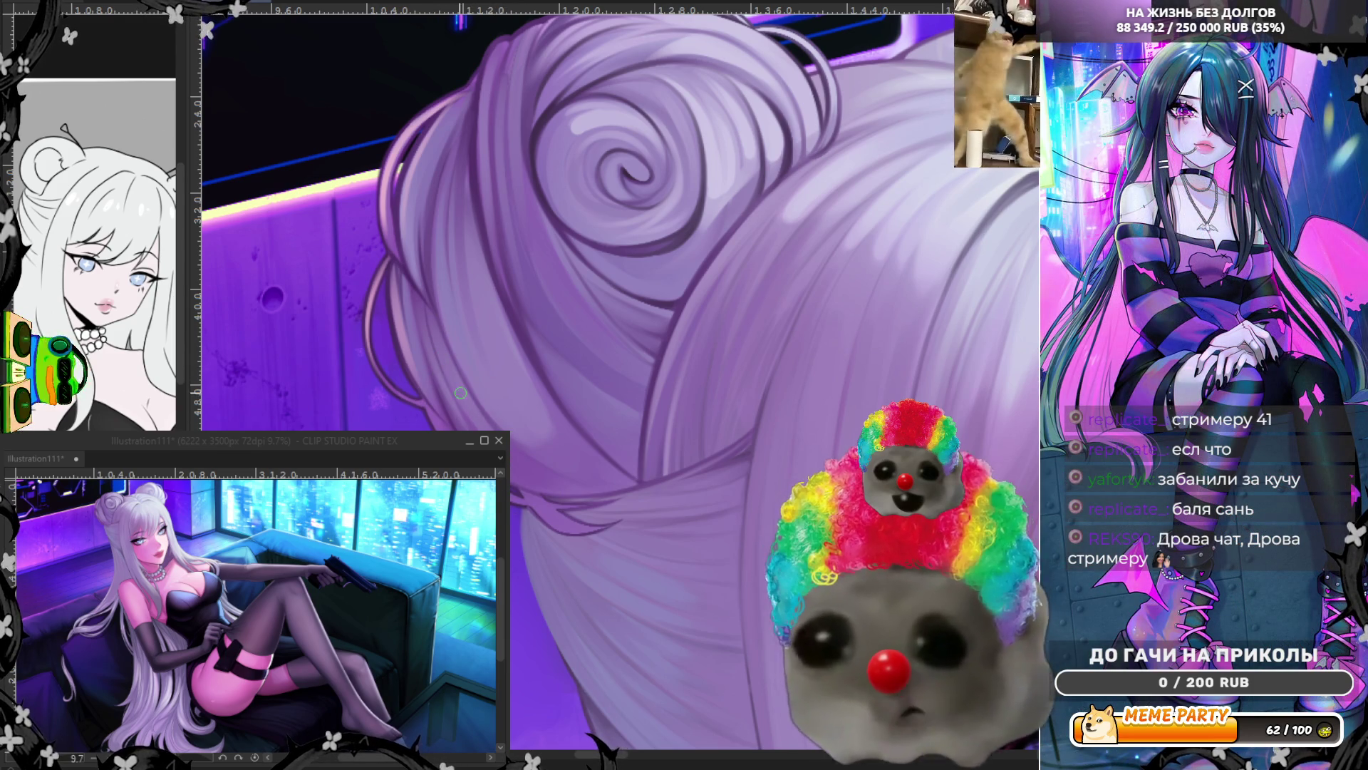
scroll(564, 428, "down", 5)
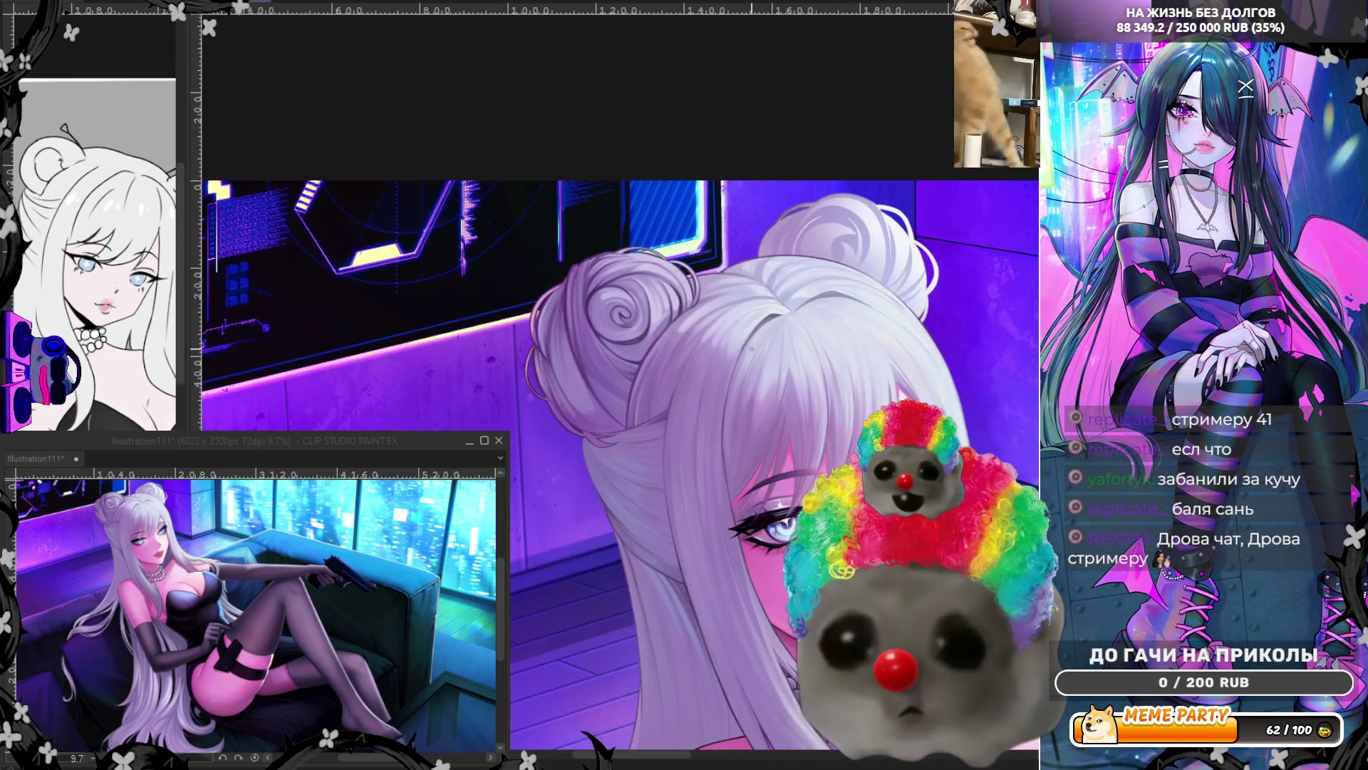
scroll(609, 342, "down", 3)
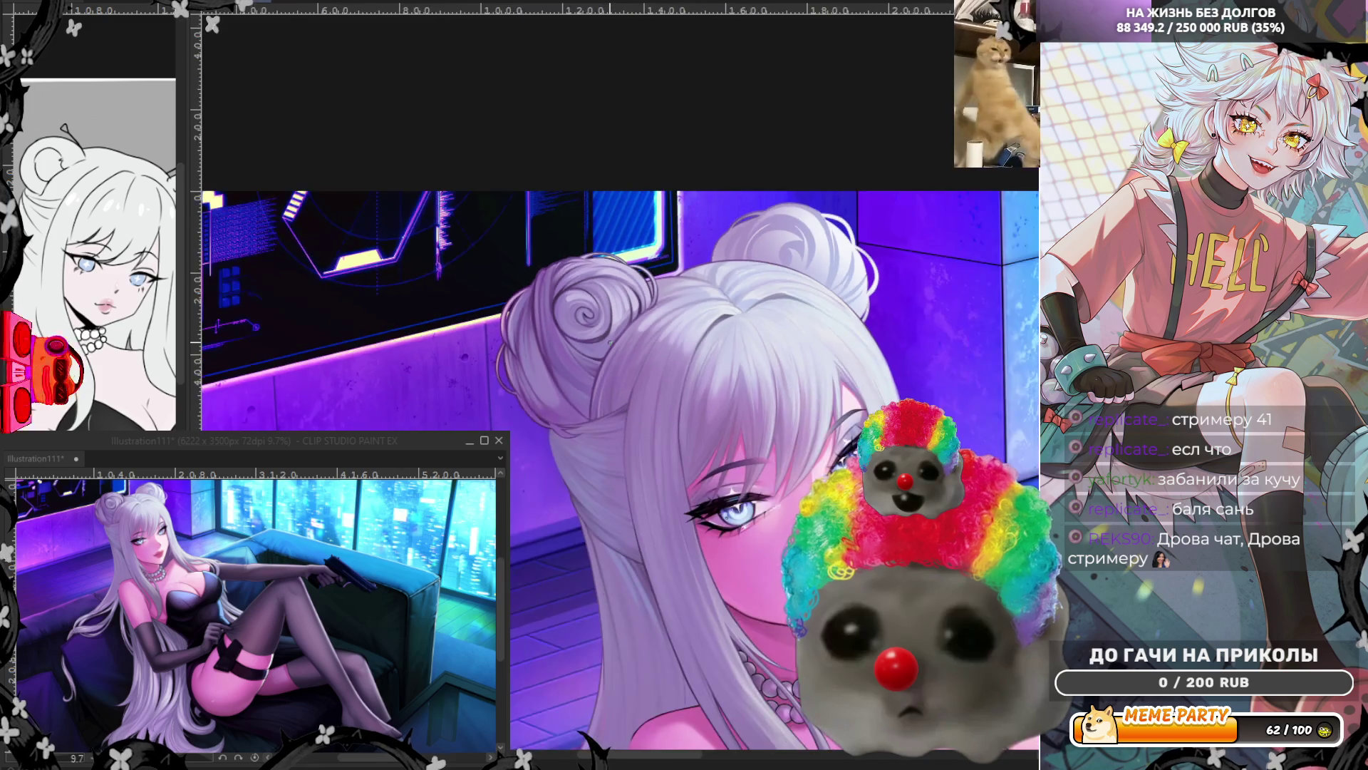
scroll(609, 342, "up", 5)
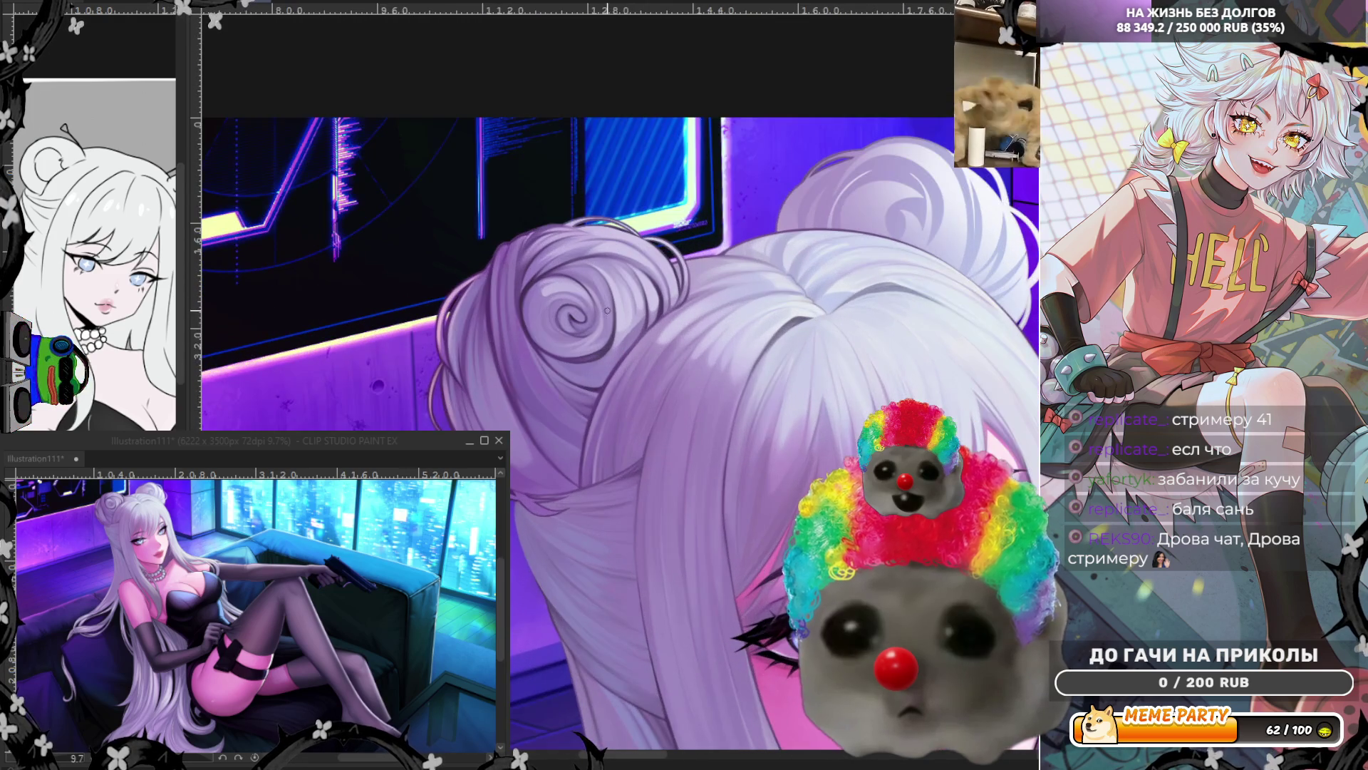
scroll(630, 389, "up", 3)
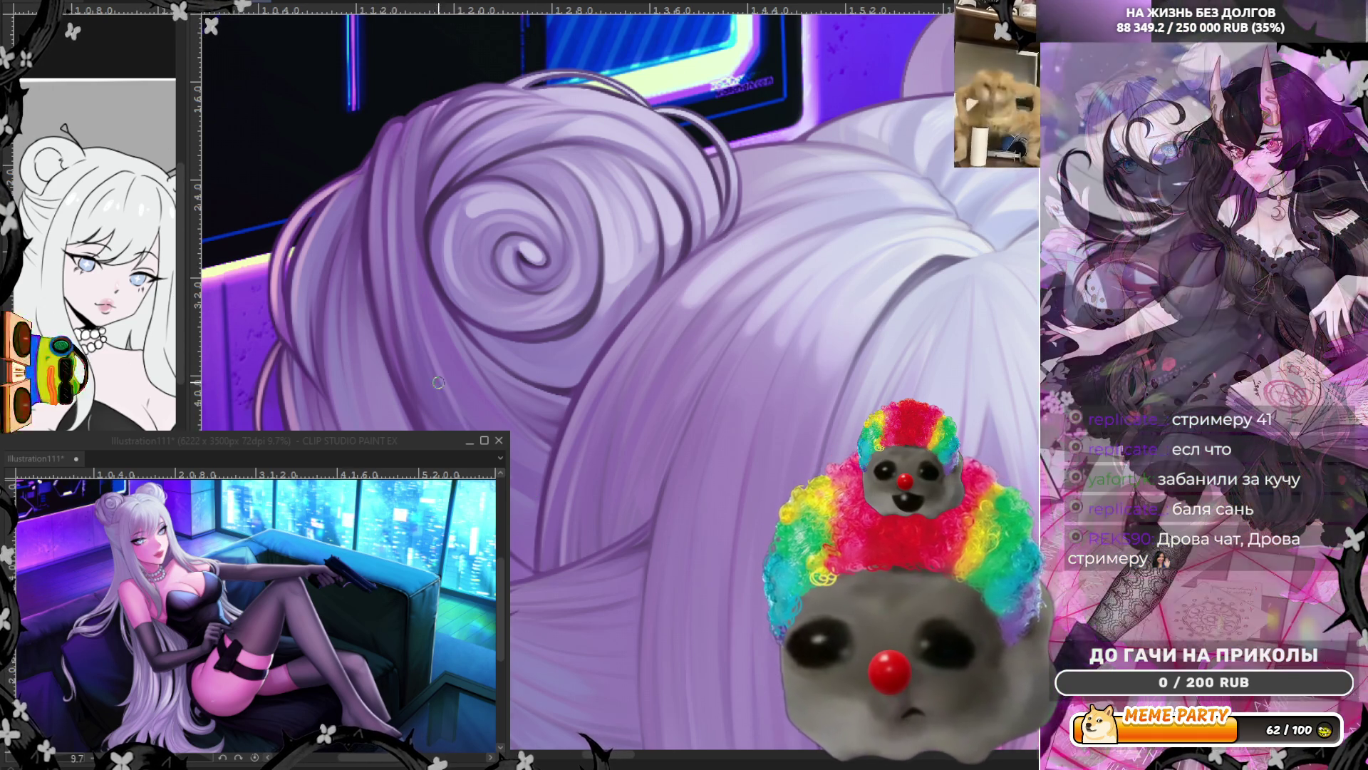
Step: Zoom out and mirror the canvas view horizontally to check the drawing
scroll(440, 340, "down", 3)
scroll(500, 15, "down", 1)
scroll(500, 14, "down", 1)
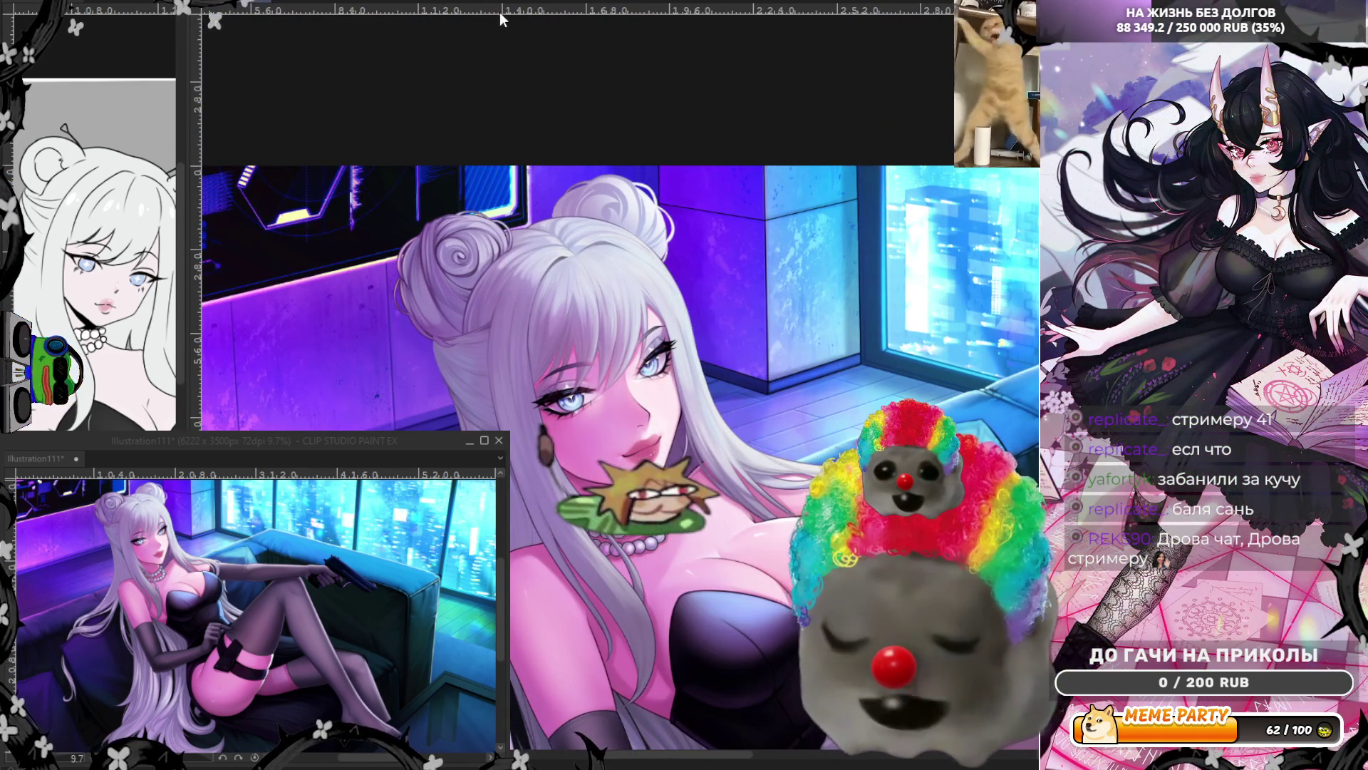
key("h")
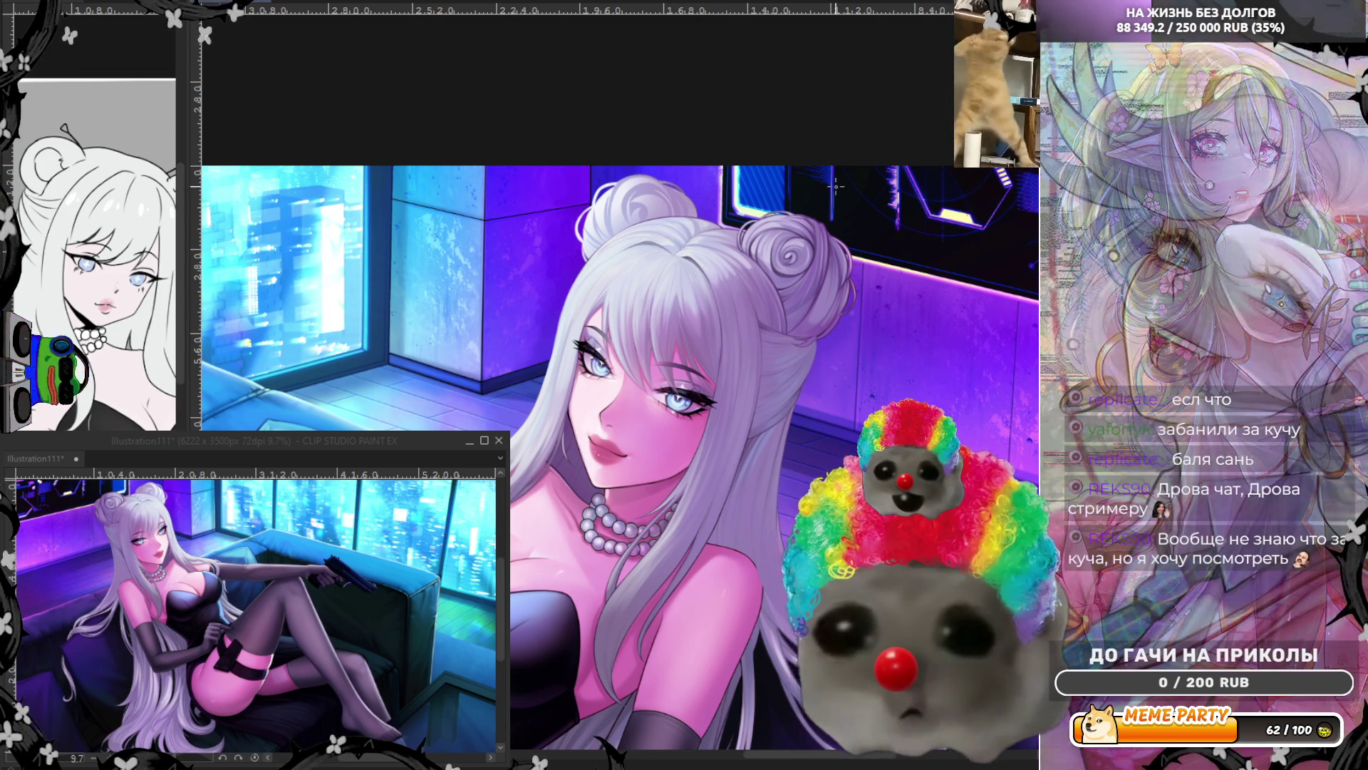
Step: Zoom onto the bun and compare it with and without its latest swirl strokes
scroll(721, 338, "up", 2)
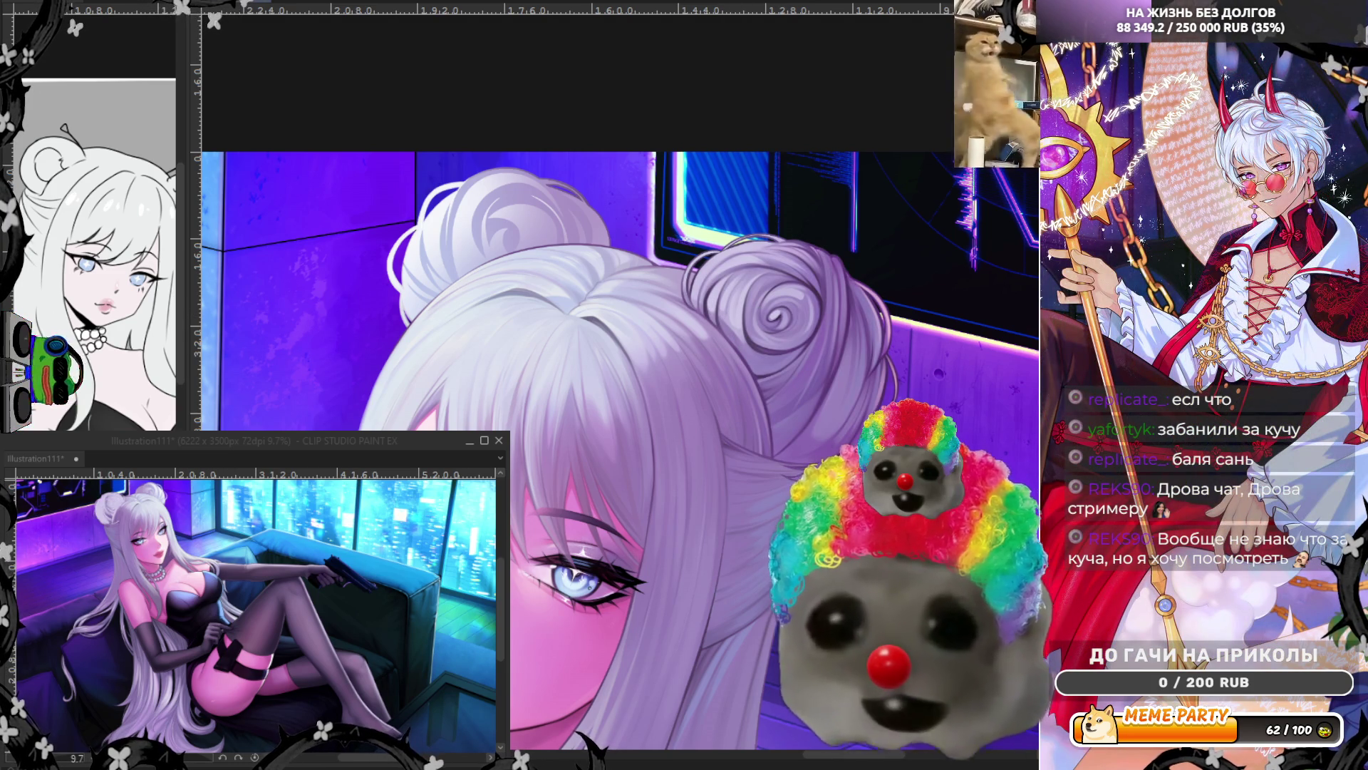
key("ctrl+z")
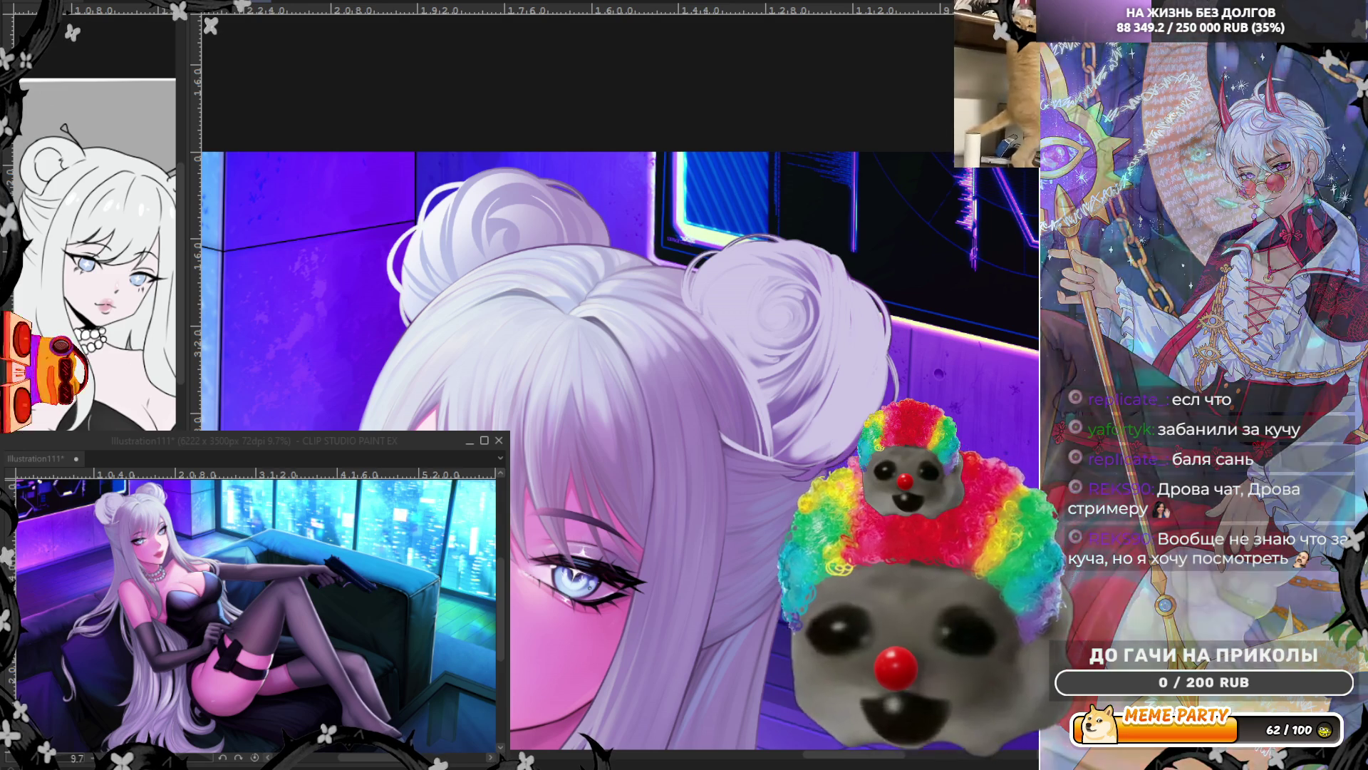
key("ctrl+z")
key("ctrl+z")
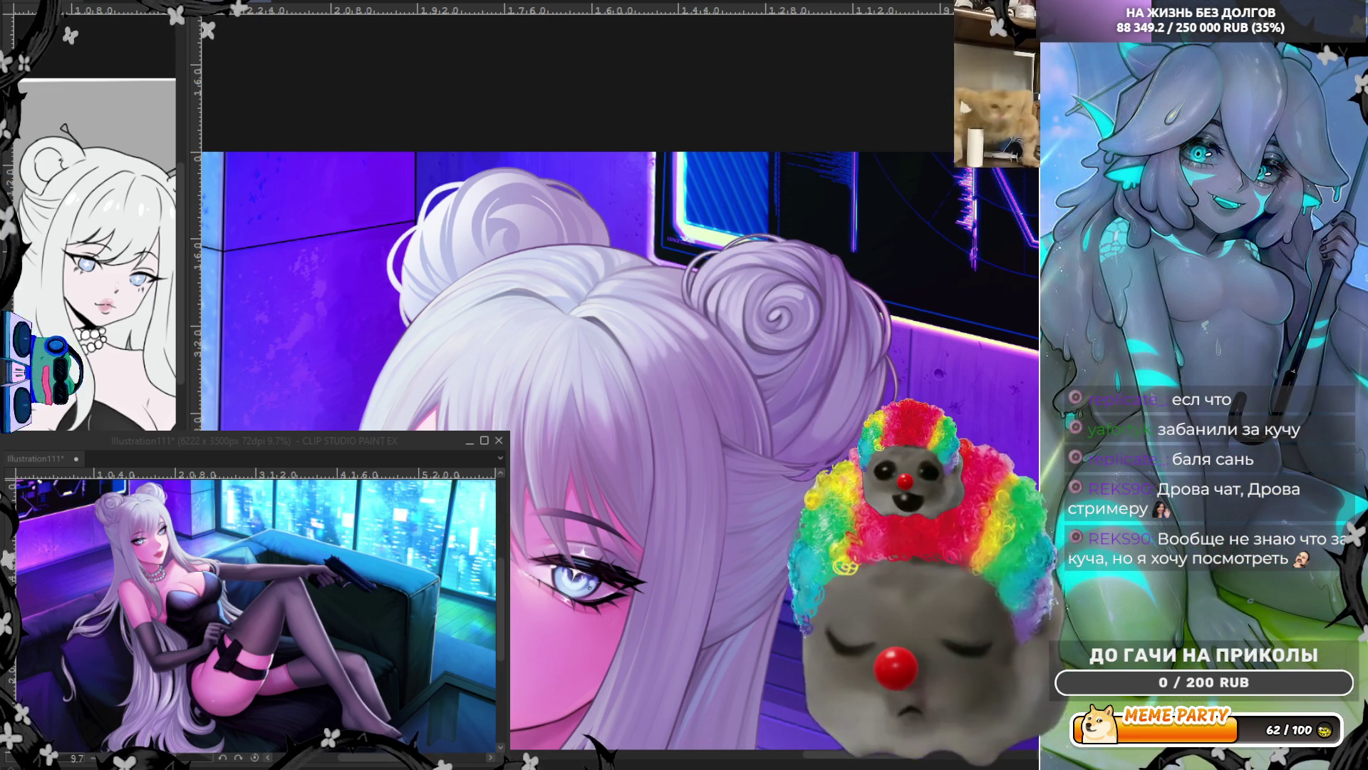
Step: Inspect the bun, return to the fine detail brush, and mirror the canvas view horizontally
scroll(620, 449, "down", 3)
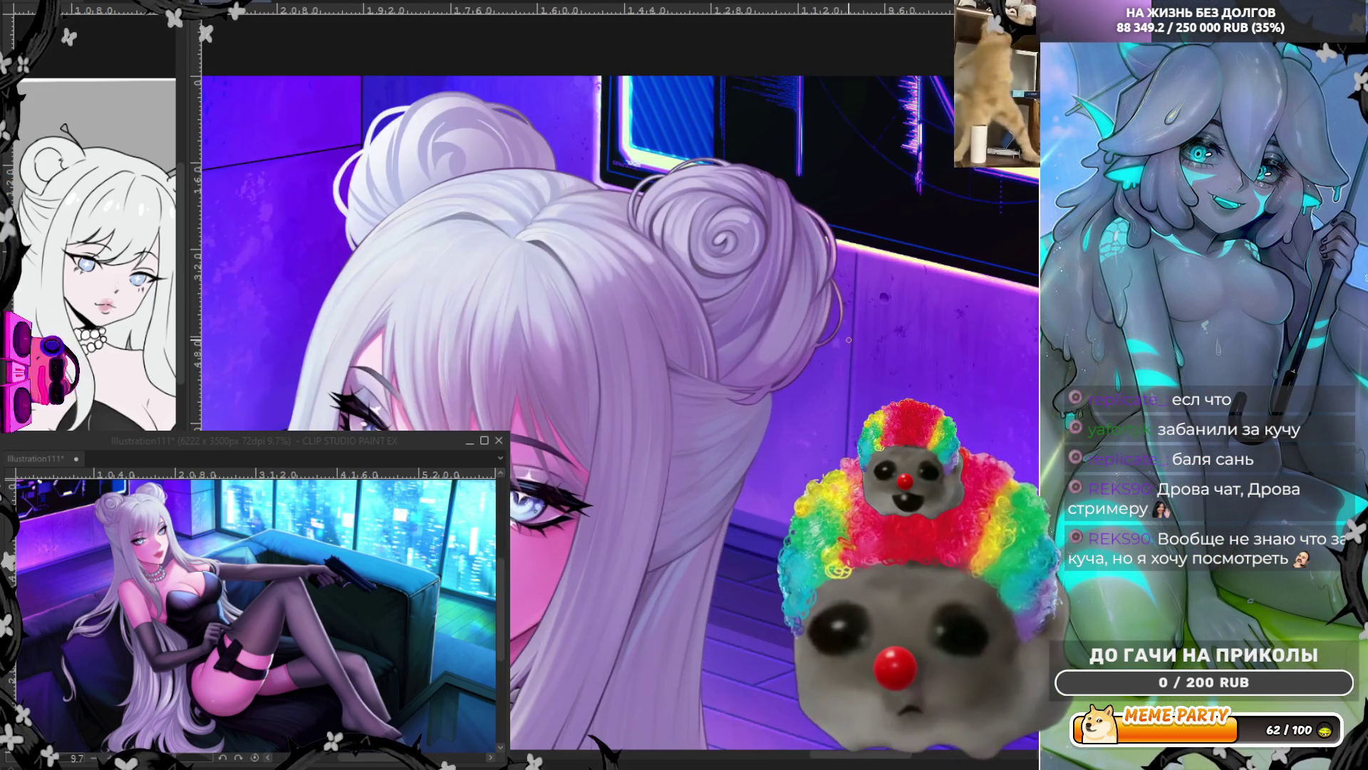
scroll(829, 237, "up", 5)
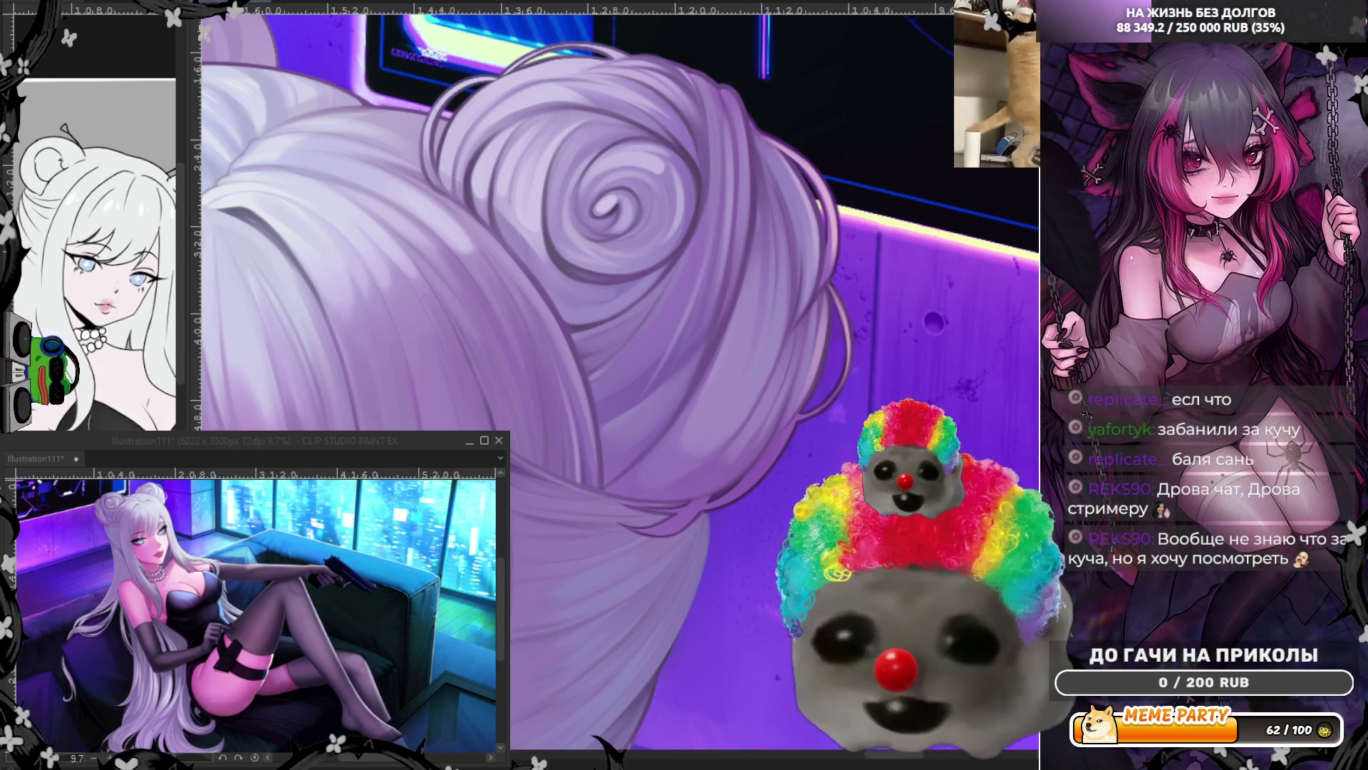
scroll(858, 309, "down", 1)
scroll(858, 309, "down", 3)
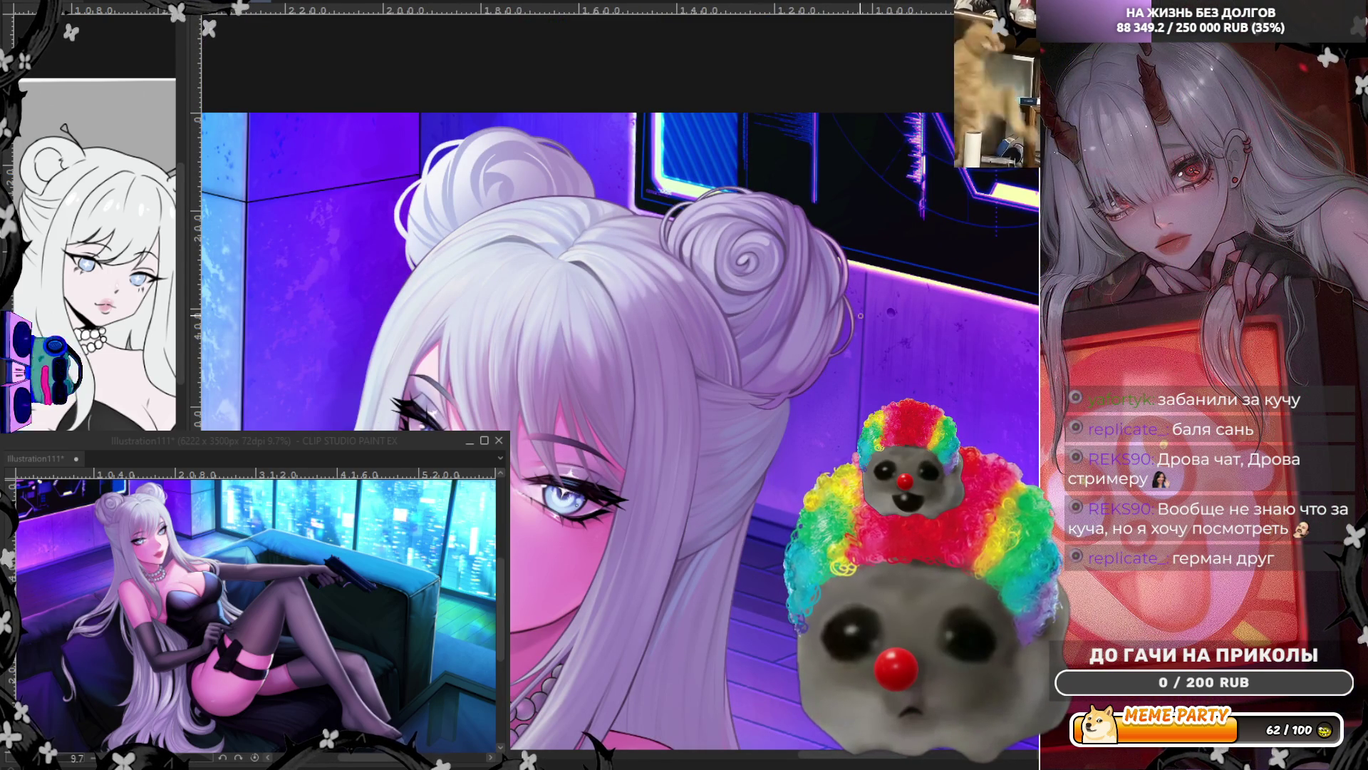
scroll(800, 396, "up", 3)
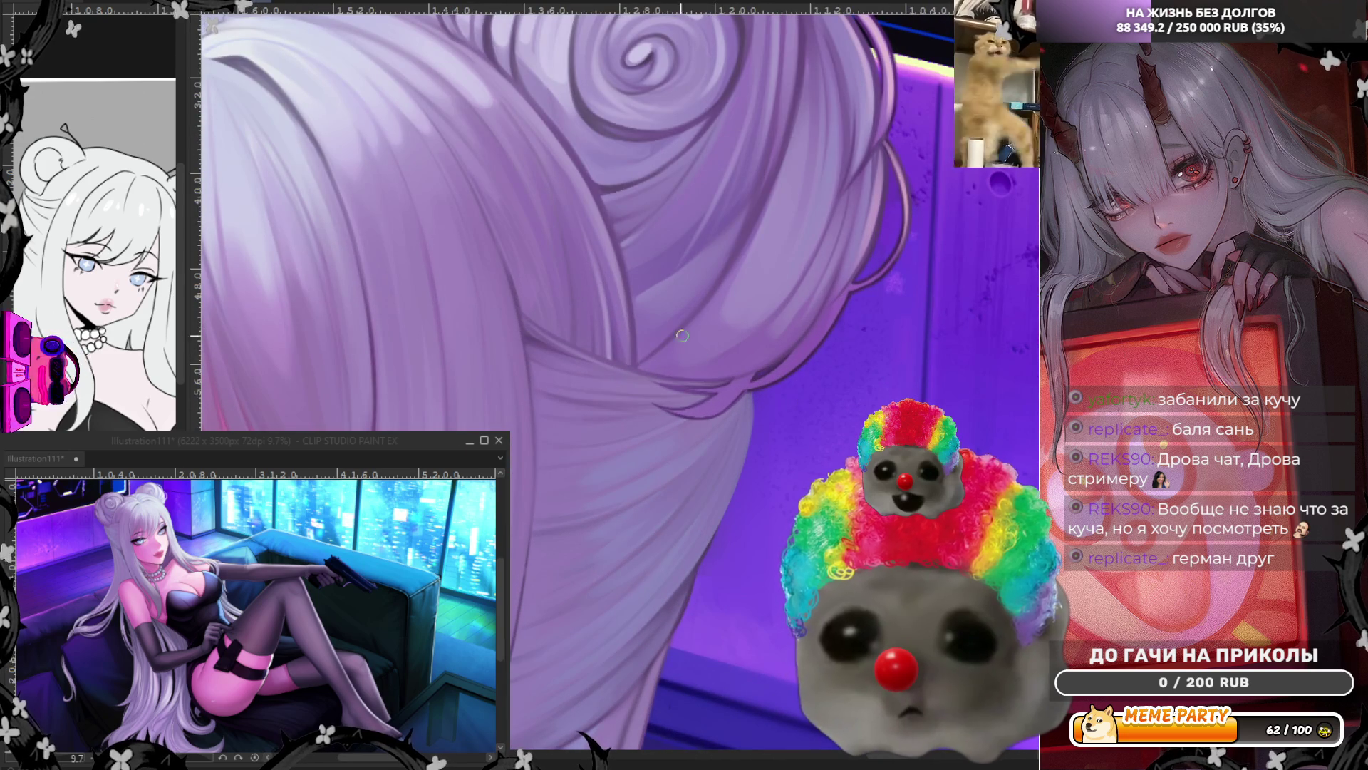
key("e")
key("b")
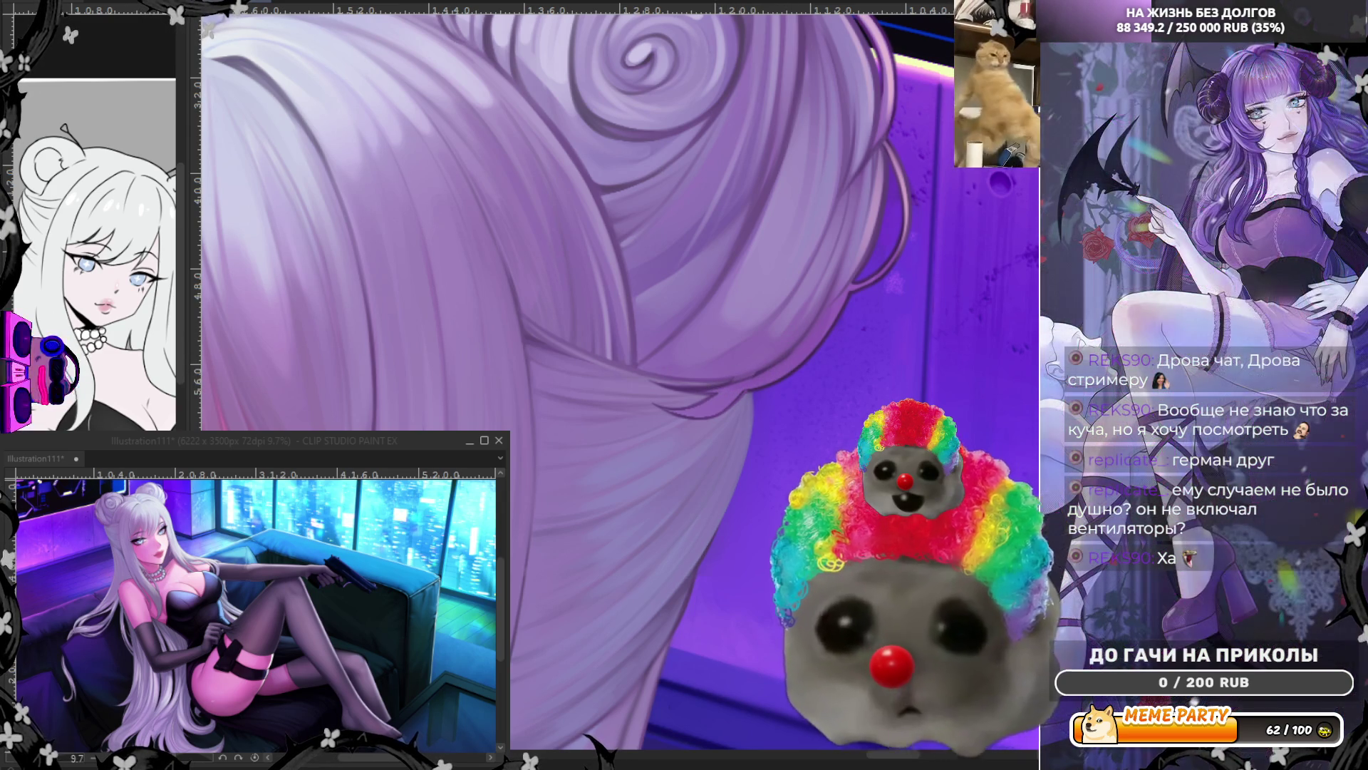
key("h")
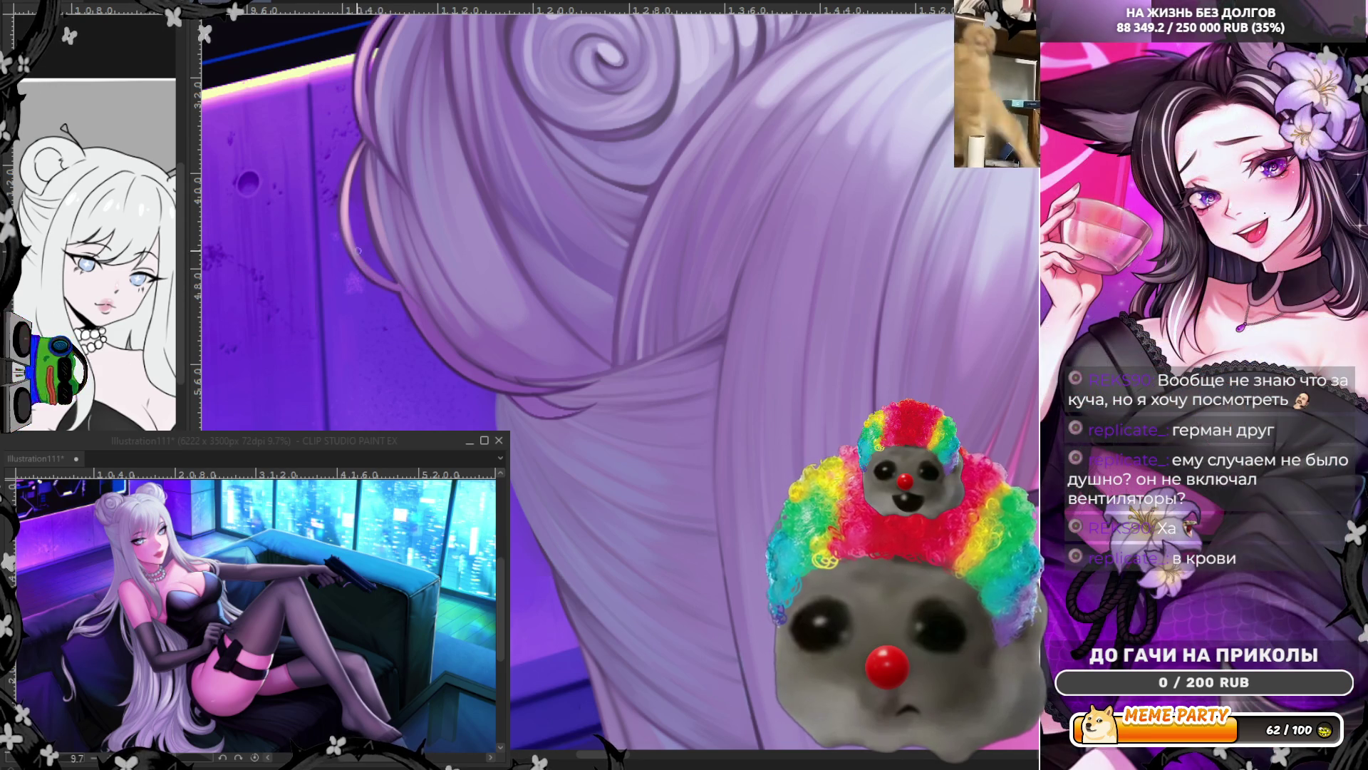
Step: Sample the dark hair outline colour and darken five outline strands around the bun
left_click(378, 284, "alt")
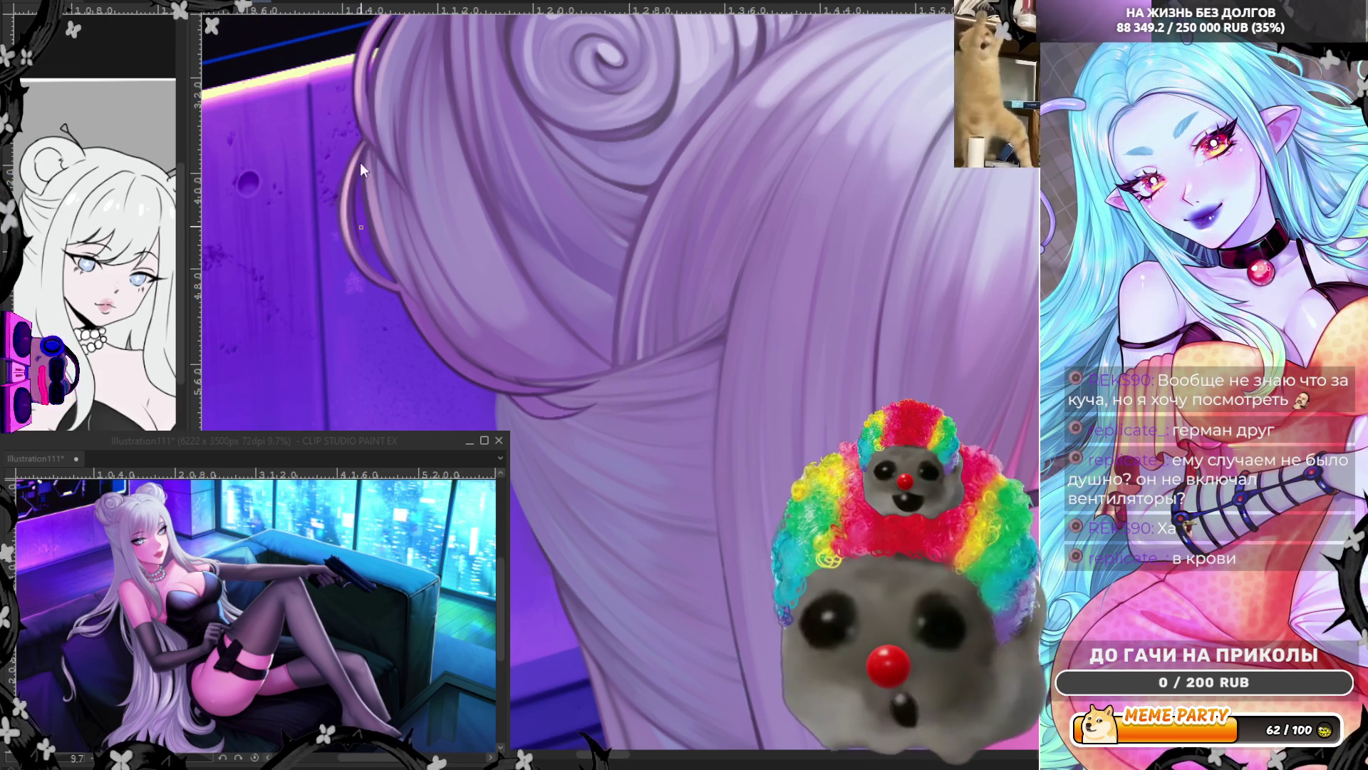
mouse_move(356, 203)
left_mouse_down()
mouse_move(355, 248)
mouse_move(388, 280)
left_mouse_up()
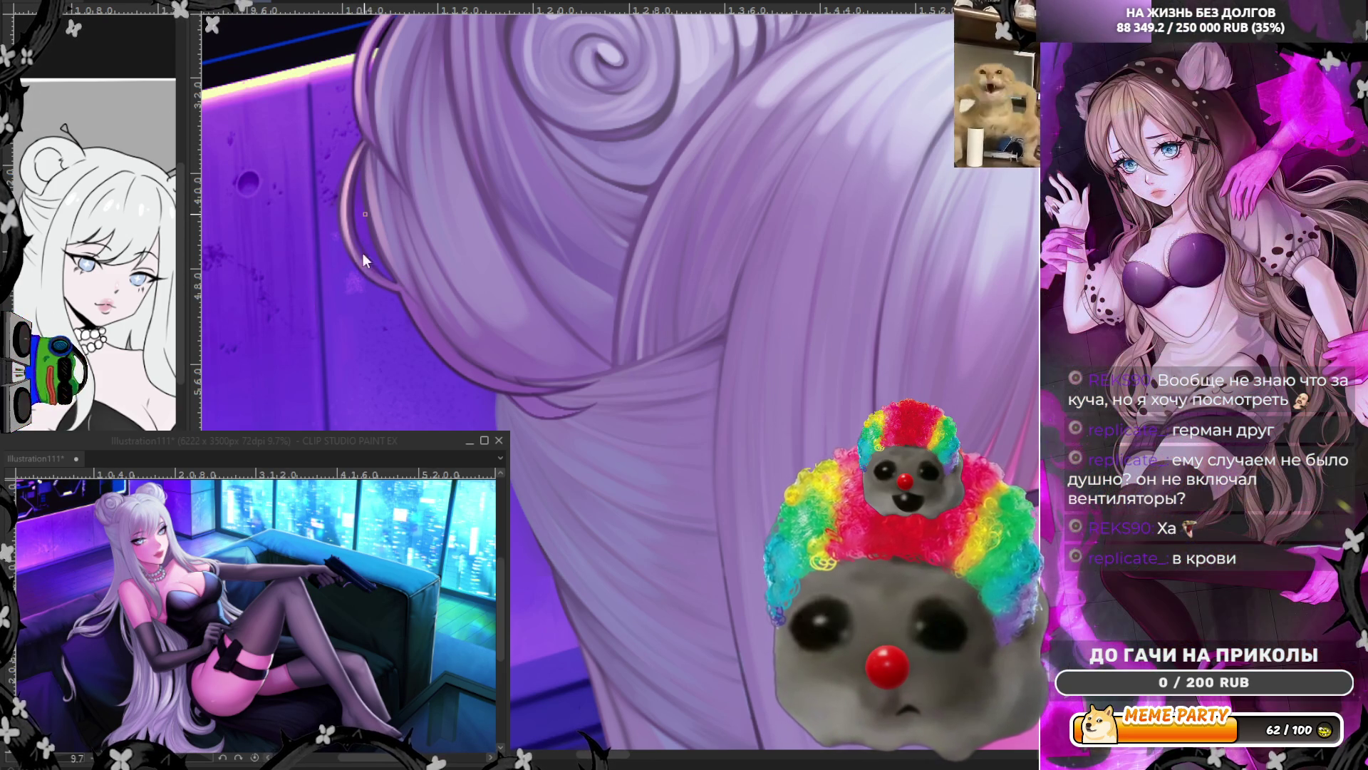
left_click_drag(365, 261, 386, 280)
left_click_drag(366, 160, 364, 244)
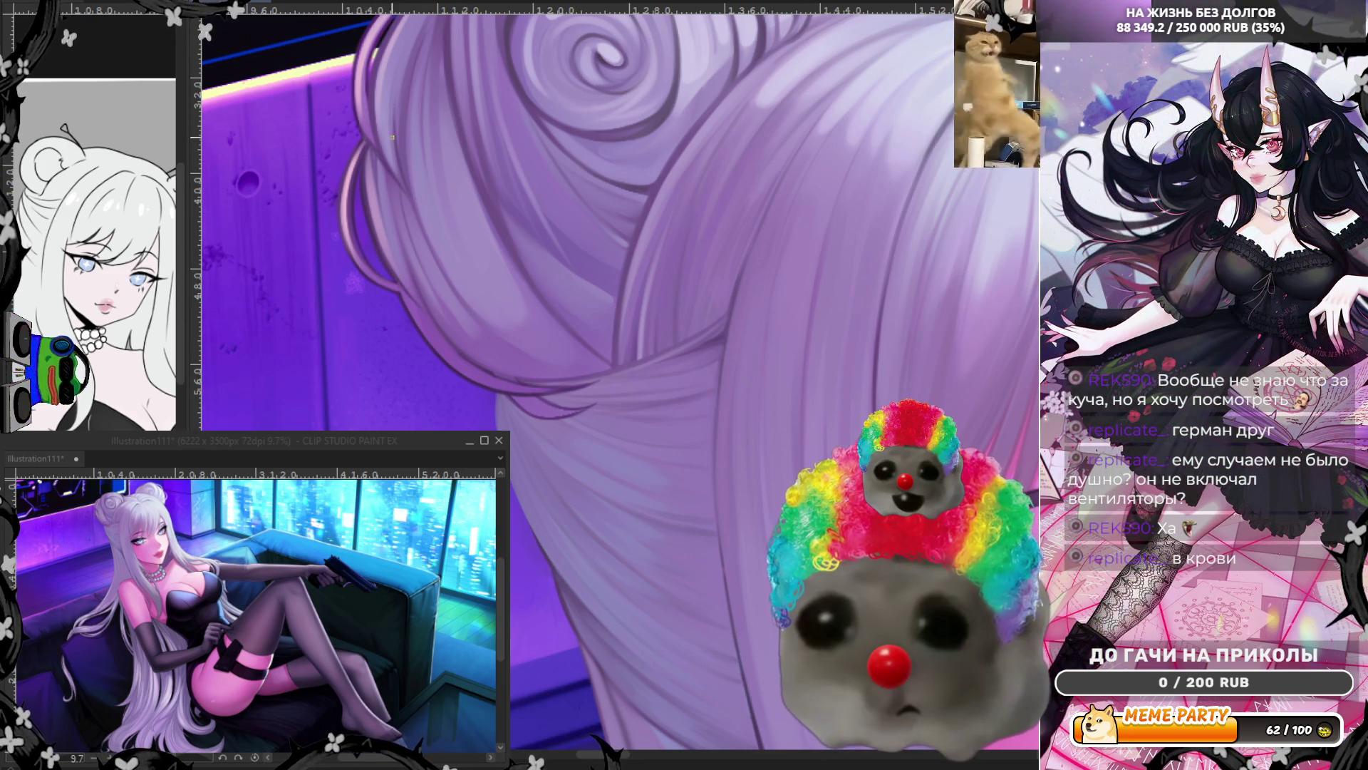
left_click_drag(360, 119, 377, 165)
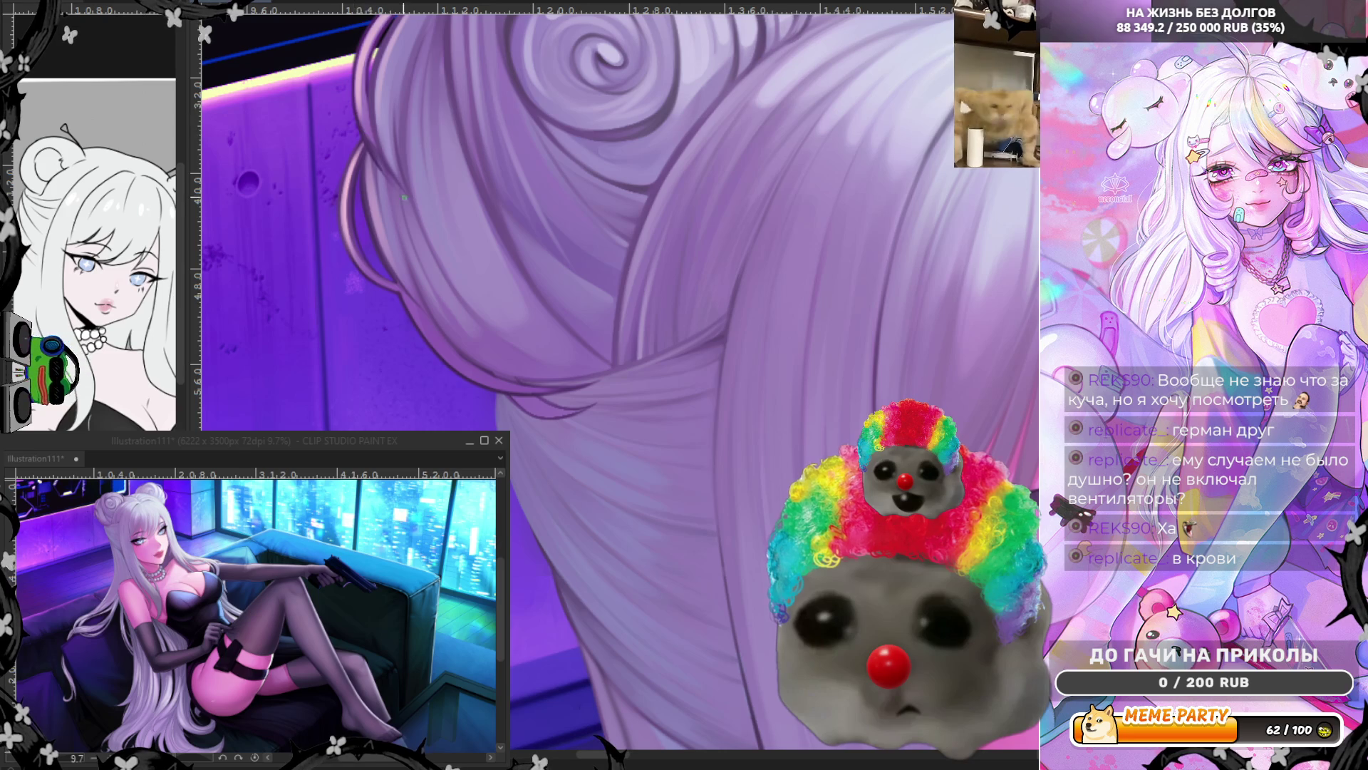
left_click_drag(392, 179, 365, 117)
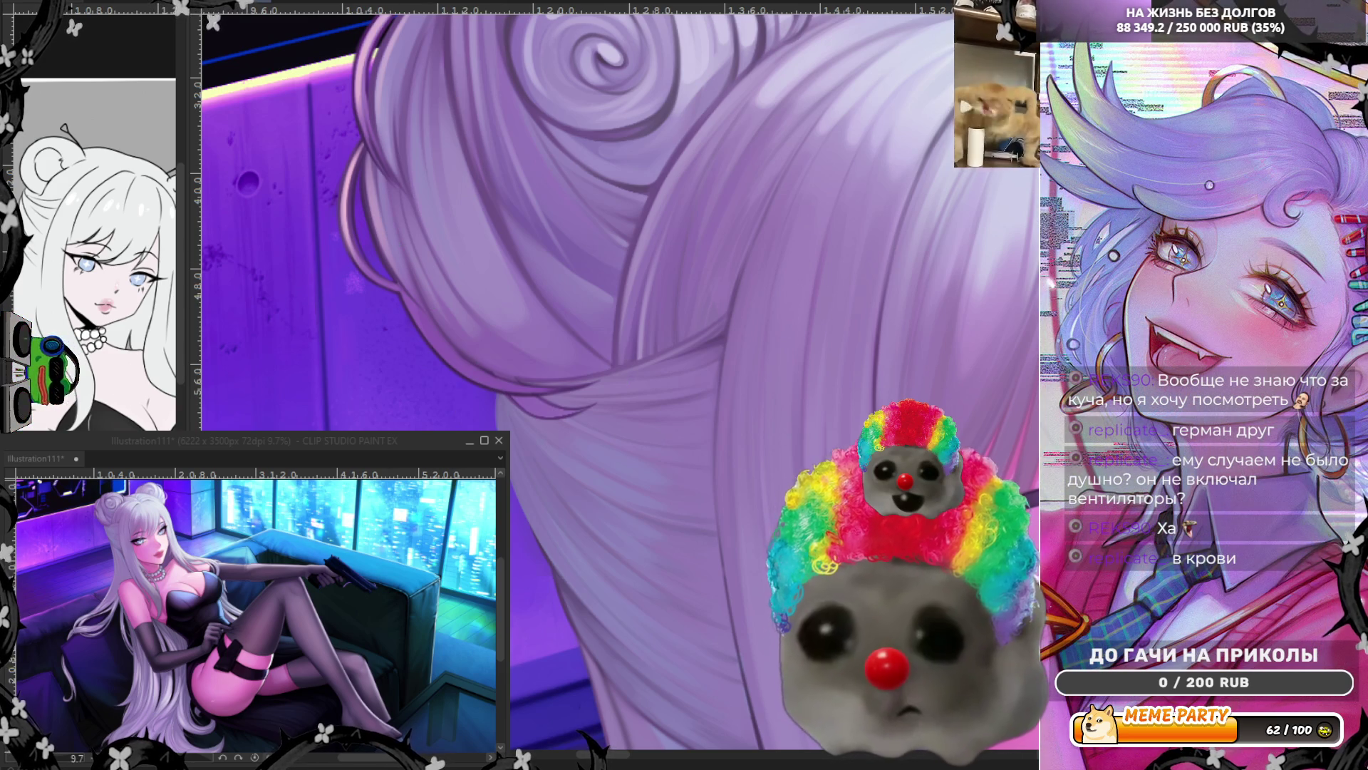
key("h")
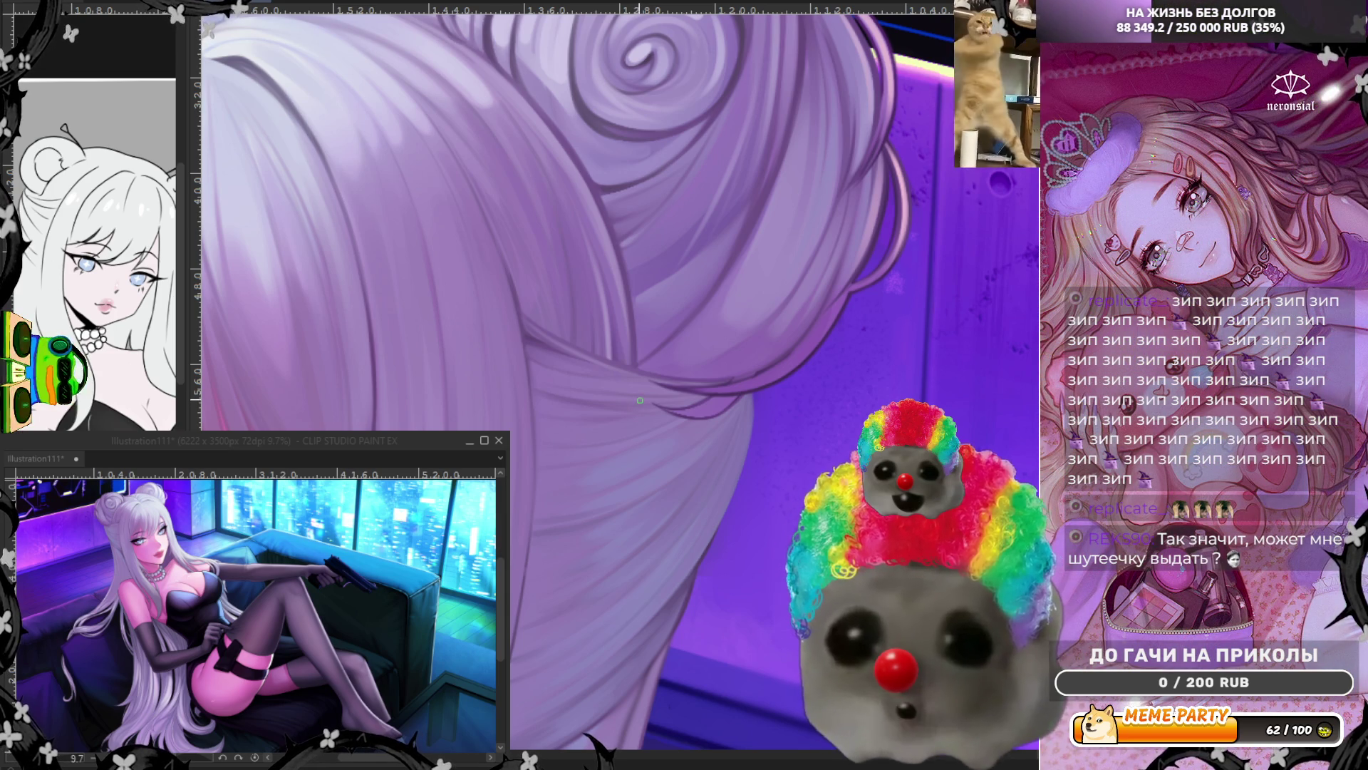
Step: Draw a thin dark strand line below the bun, lighten its top, and re-mirror the view
left_click_drag(636, 287, 633, 367)
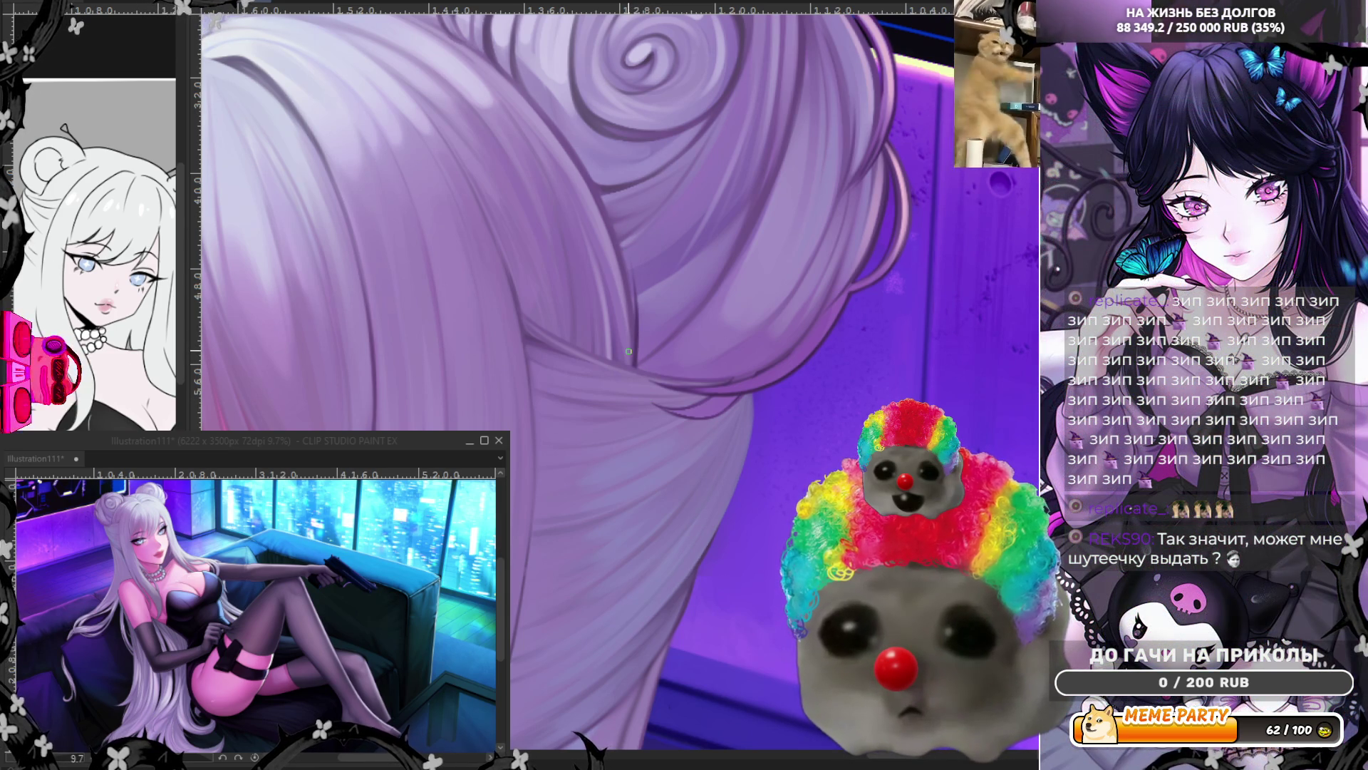
left_click_drag(635, 276, 635, 300)
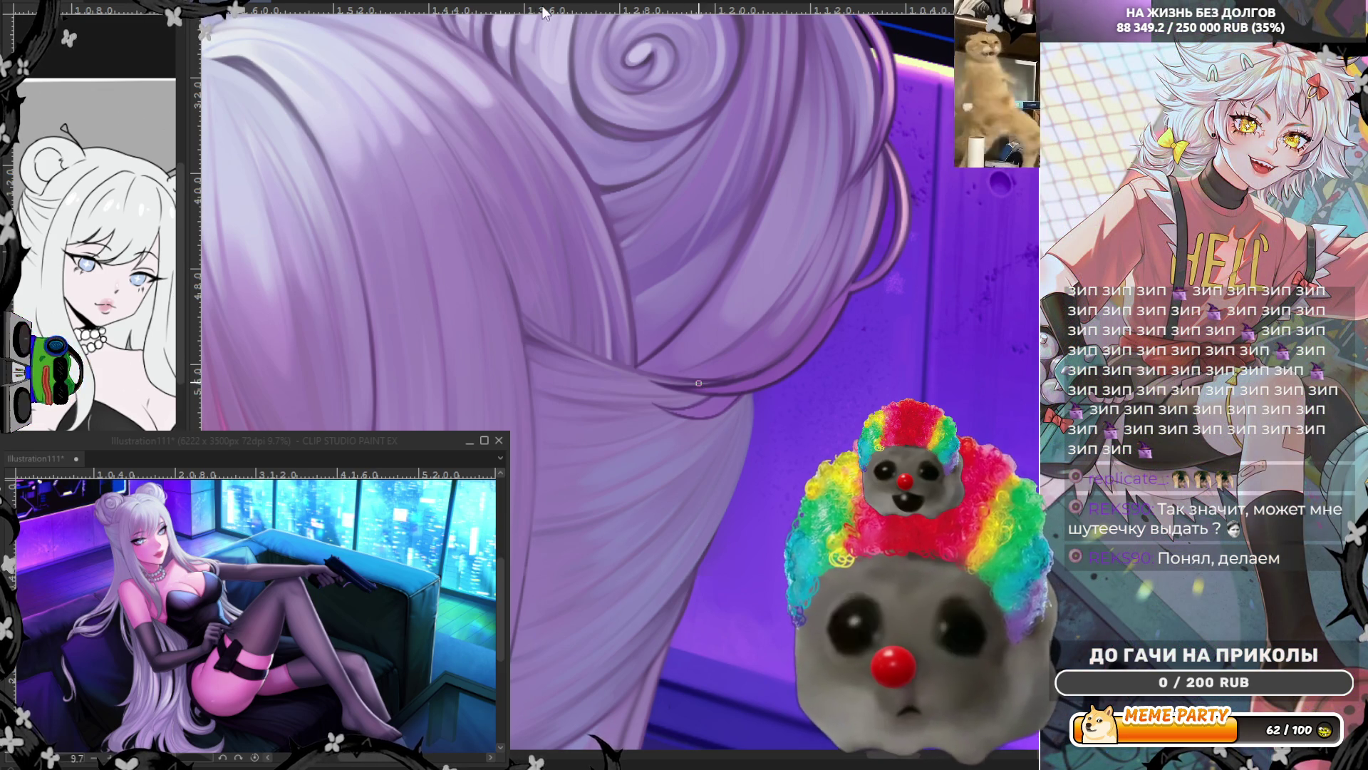
key("h")
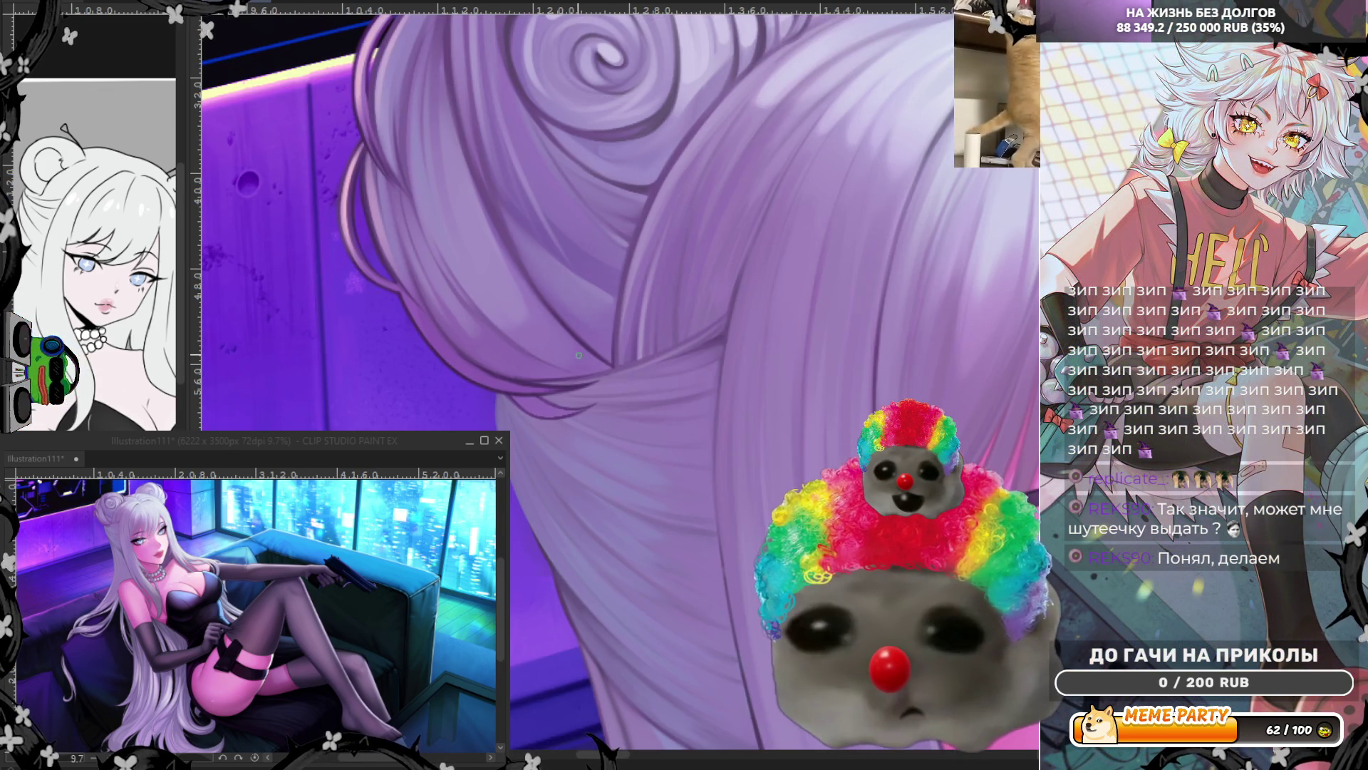
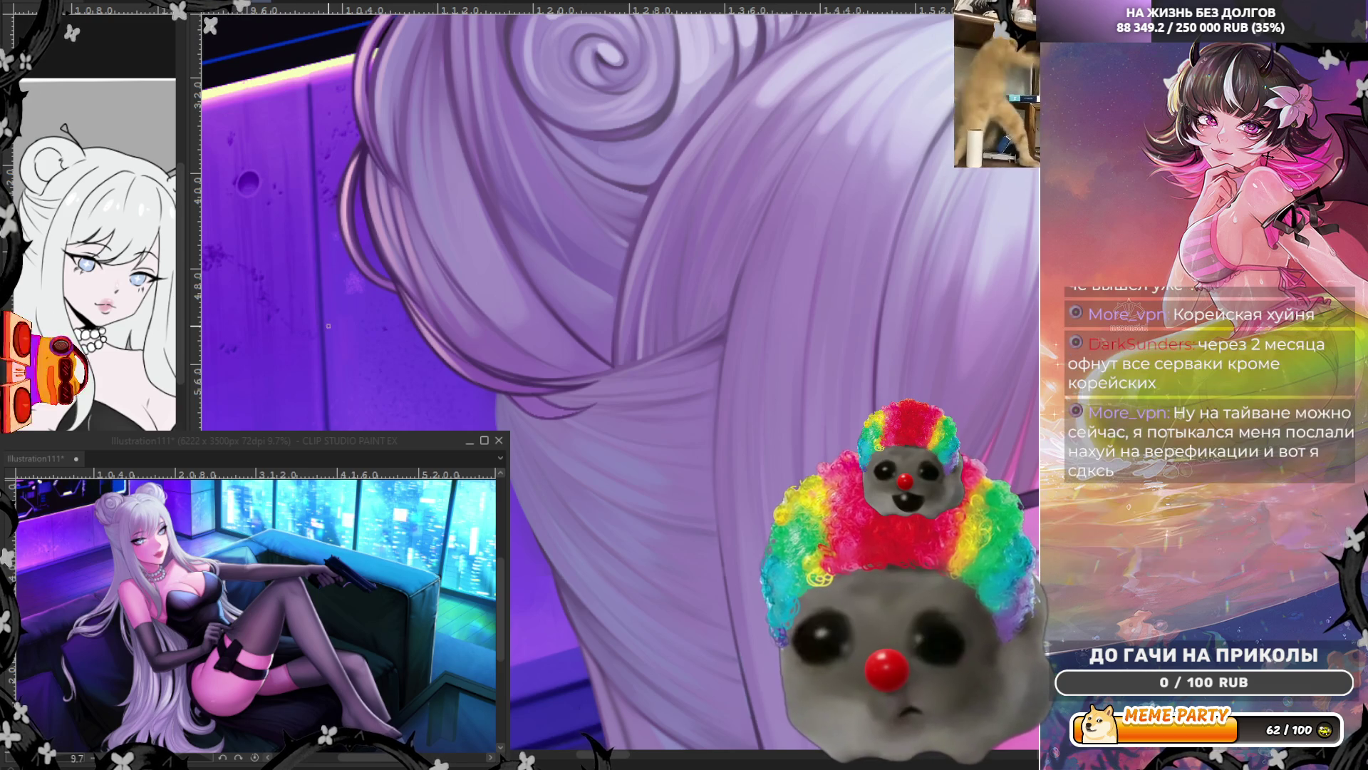
Step: Paint two thin darker purple strands along the bun's left side, then mirror the view with H
scroll(496, 409, "down", 3)
scroll(427, 287, "up", 3)
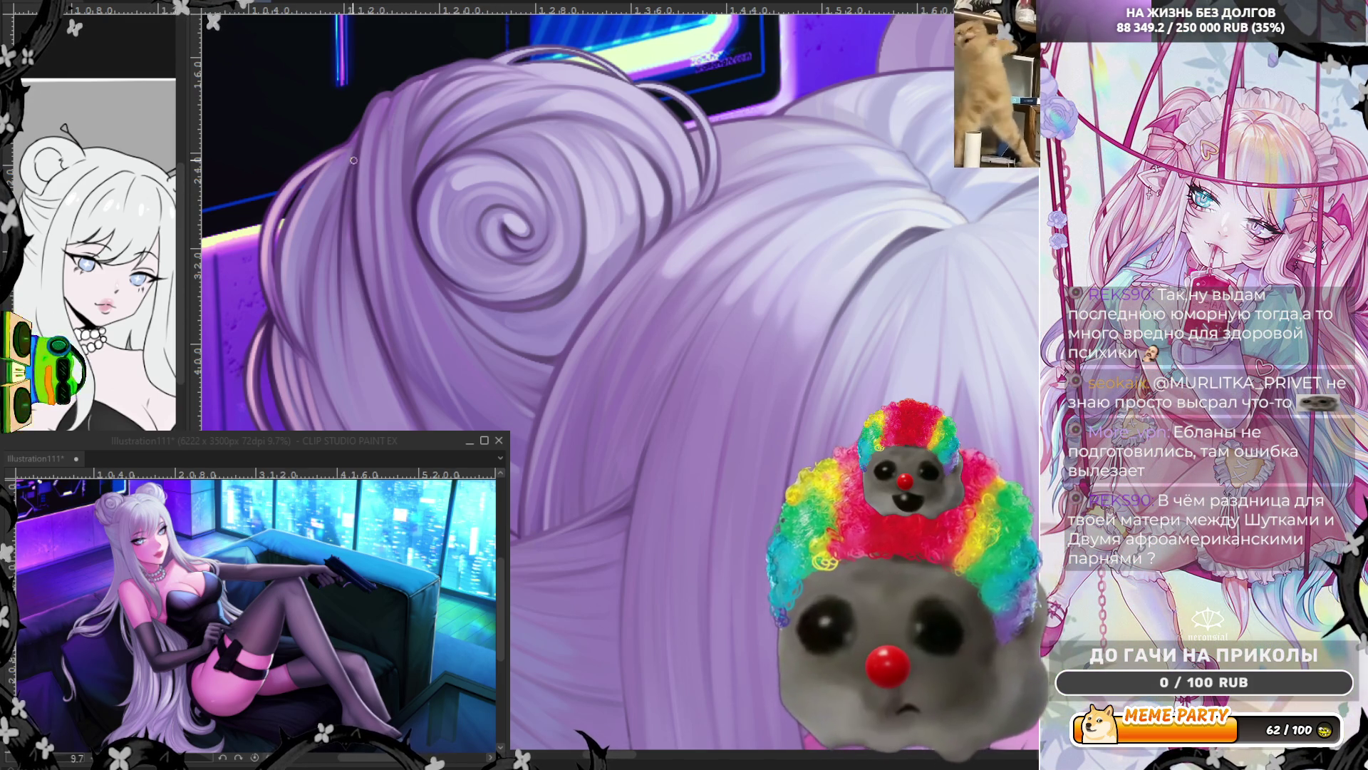
left_click_drag(355, 185, 392, 388)
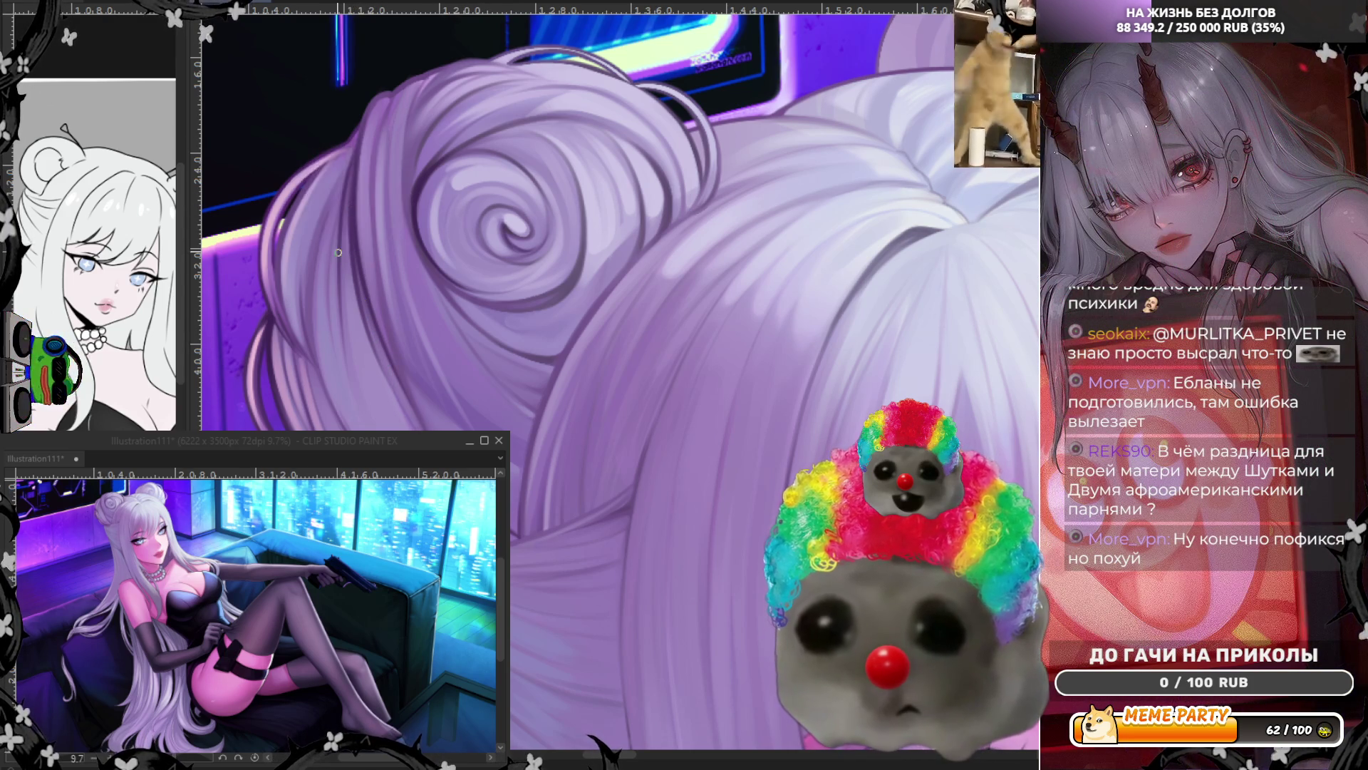
left_click_drag(332, 409, 339, 200)
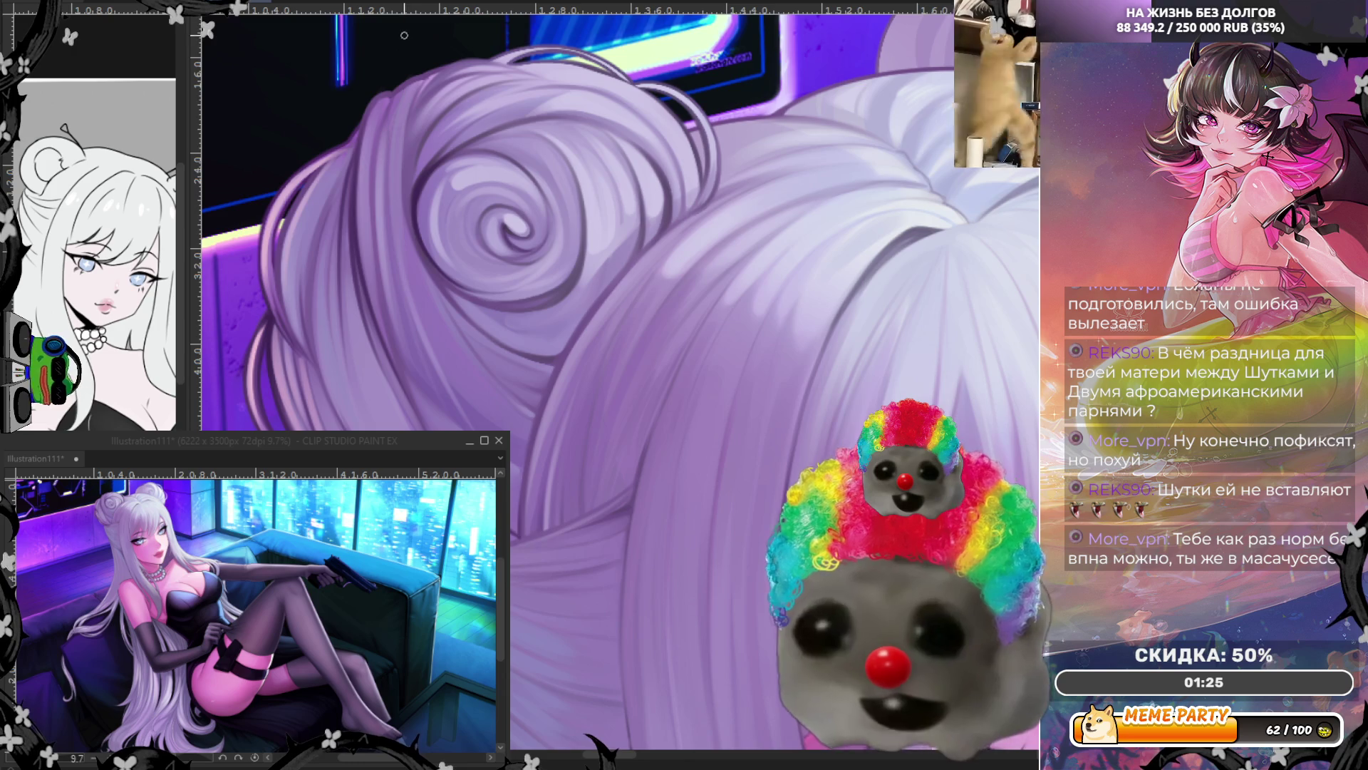
key("h")
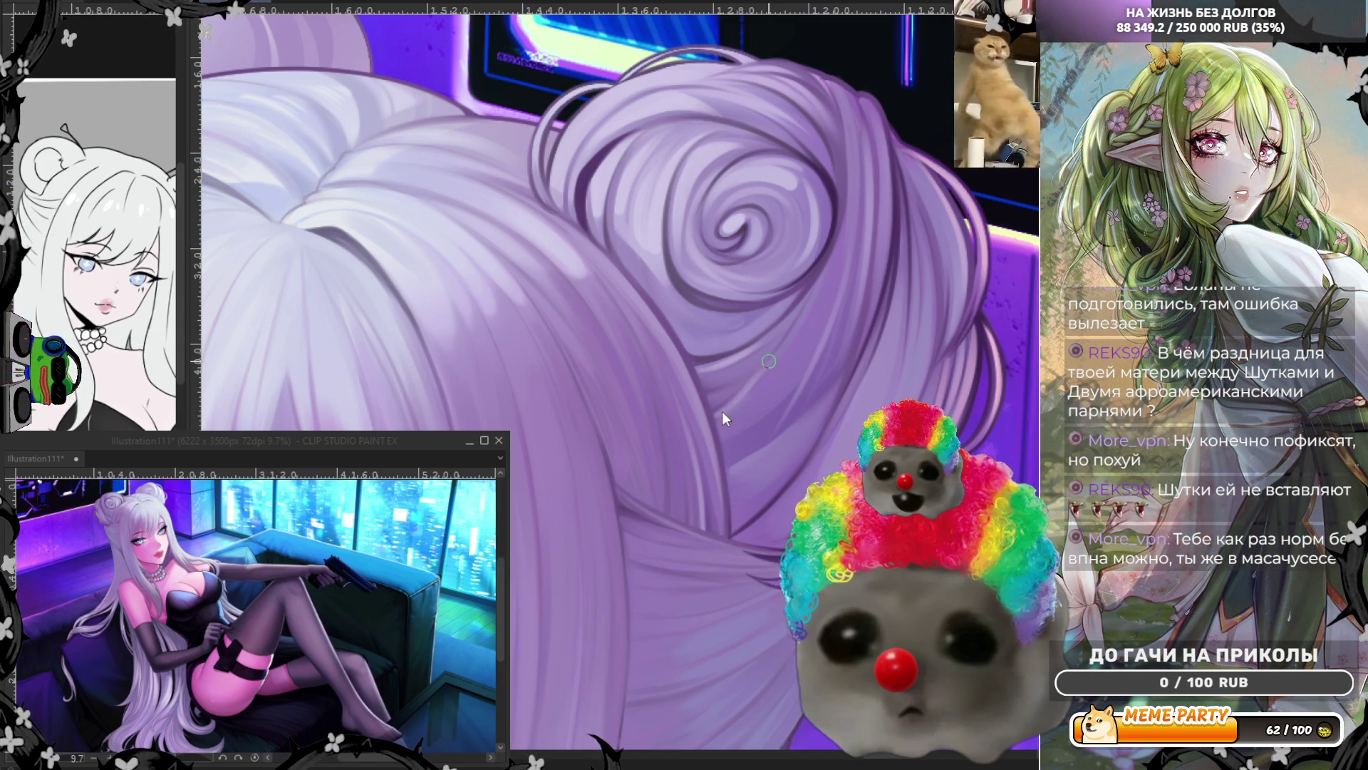
Step: Brush a short light highlight stroke on the bun in mirrored view, then flip back with H
left_click_drag(733, 418, 750, 413)
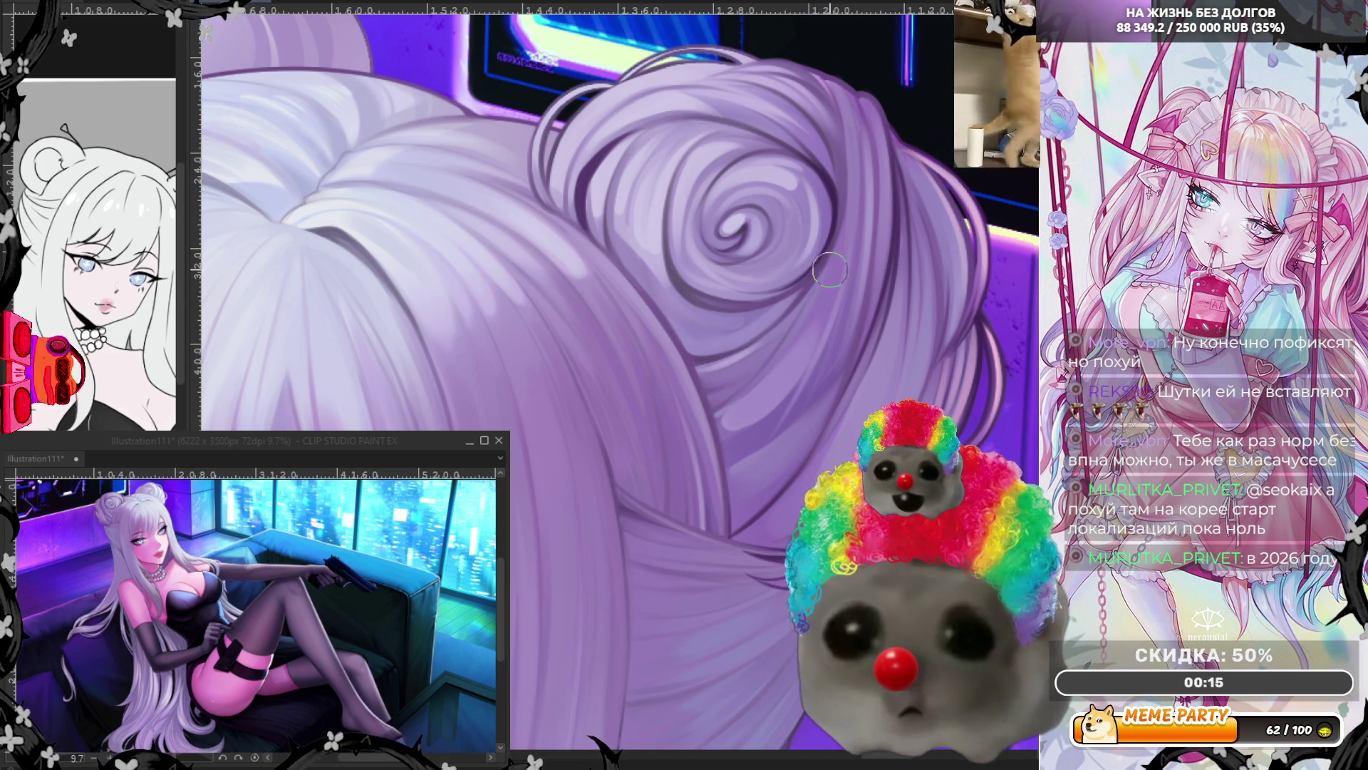
key("h")
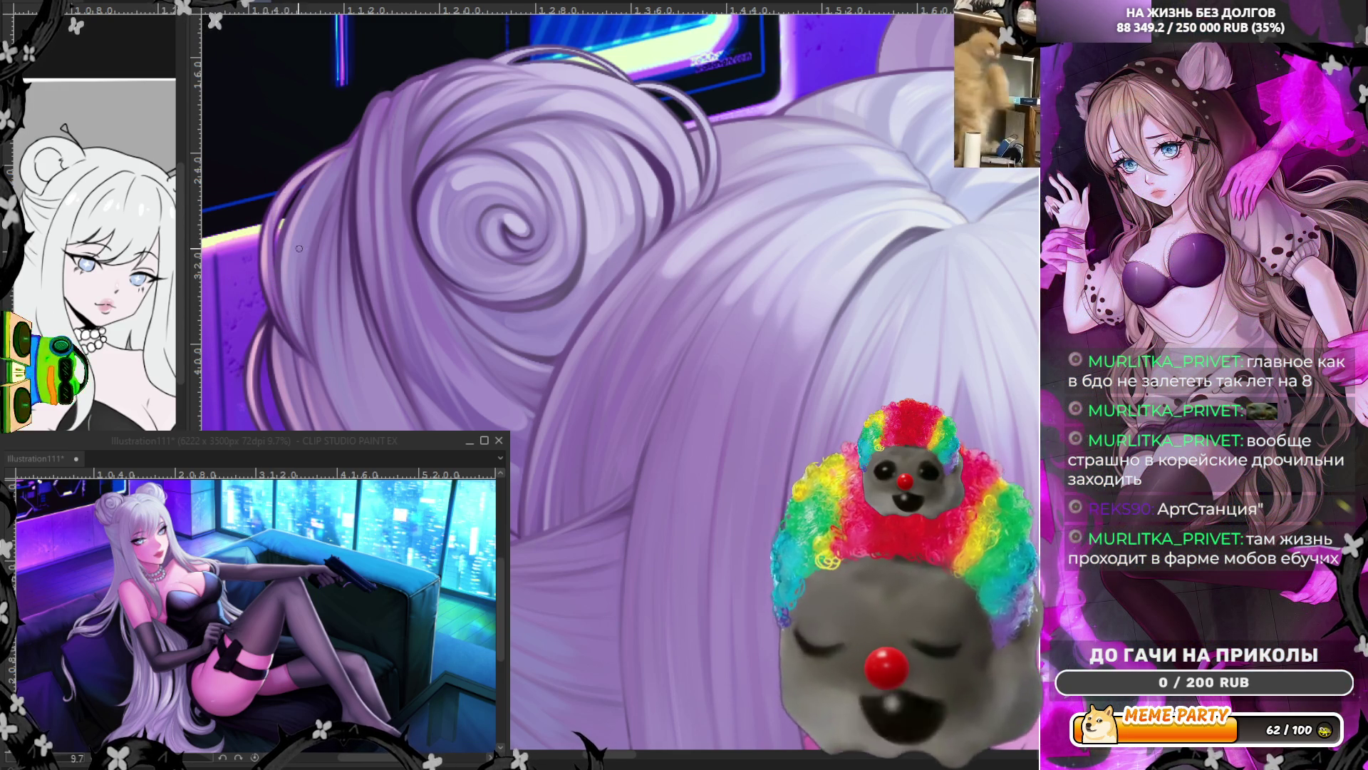
Step: Paint a faint dark strand stroke on the lavender hair bun
left_click_drag(308, 356, 293, 274)
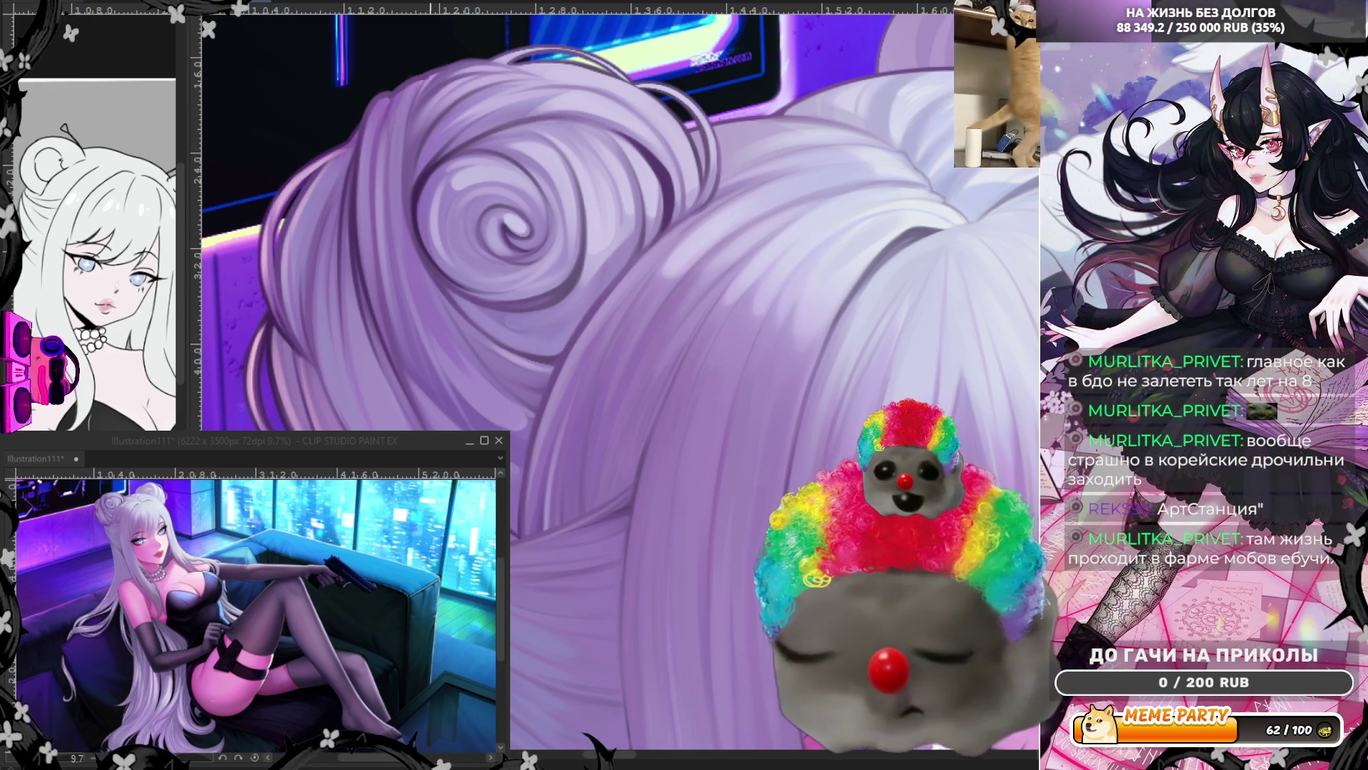
Step: Add one lower dark strand, then stroke four light highlight strands down the lavender hair
left_click_drag(361, 407, 342, 337)
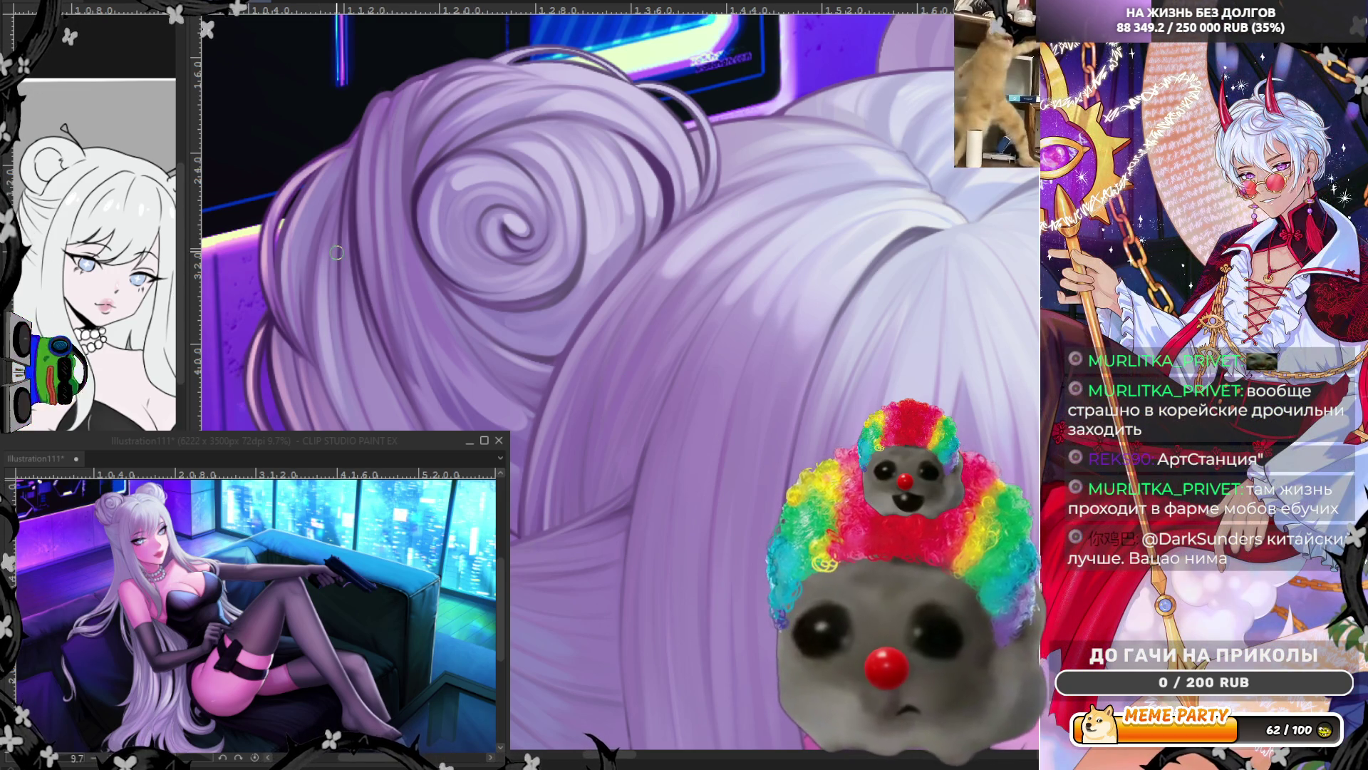
left_click_drag(348, 314, 385, 428)
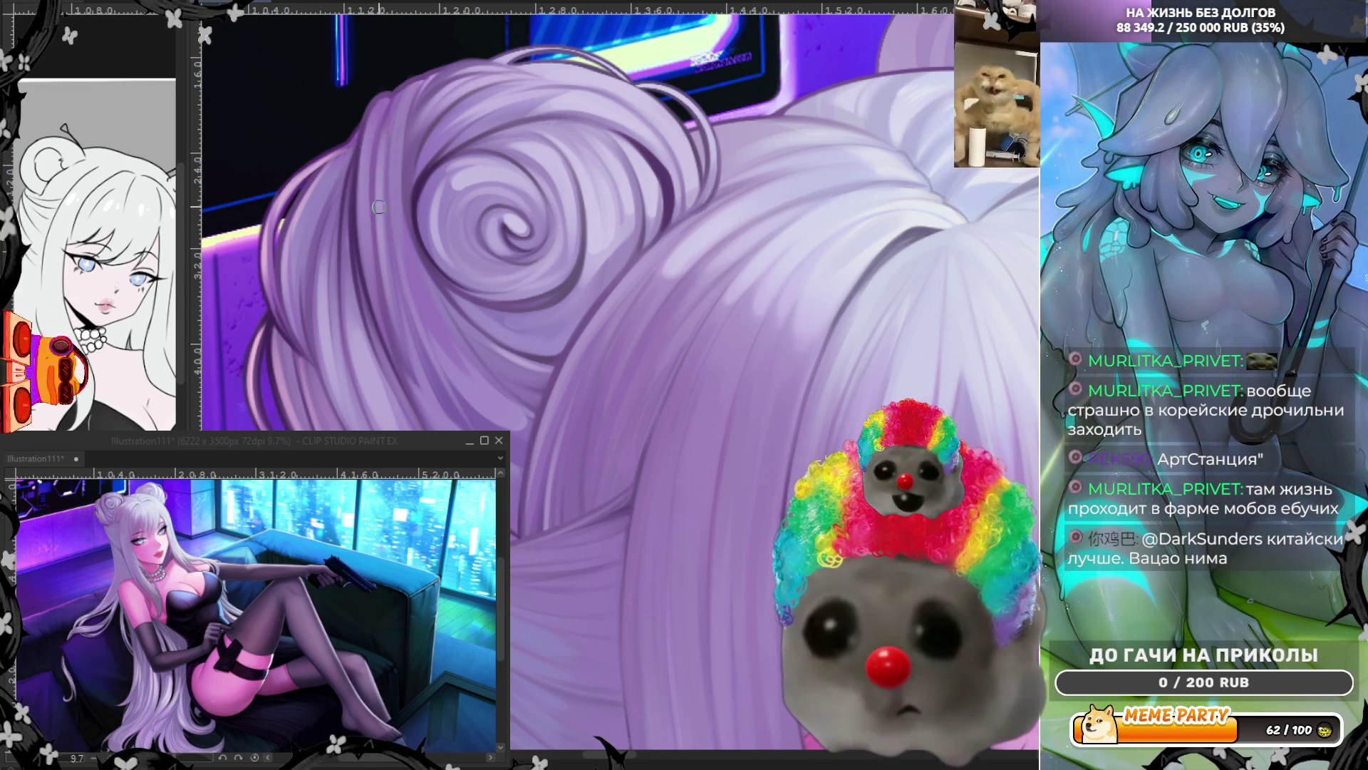
left_click_drag(386, 140, 428, 394)
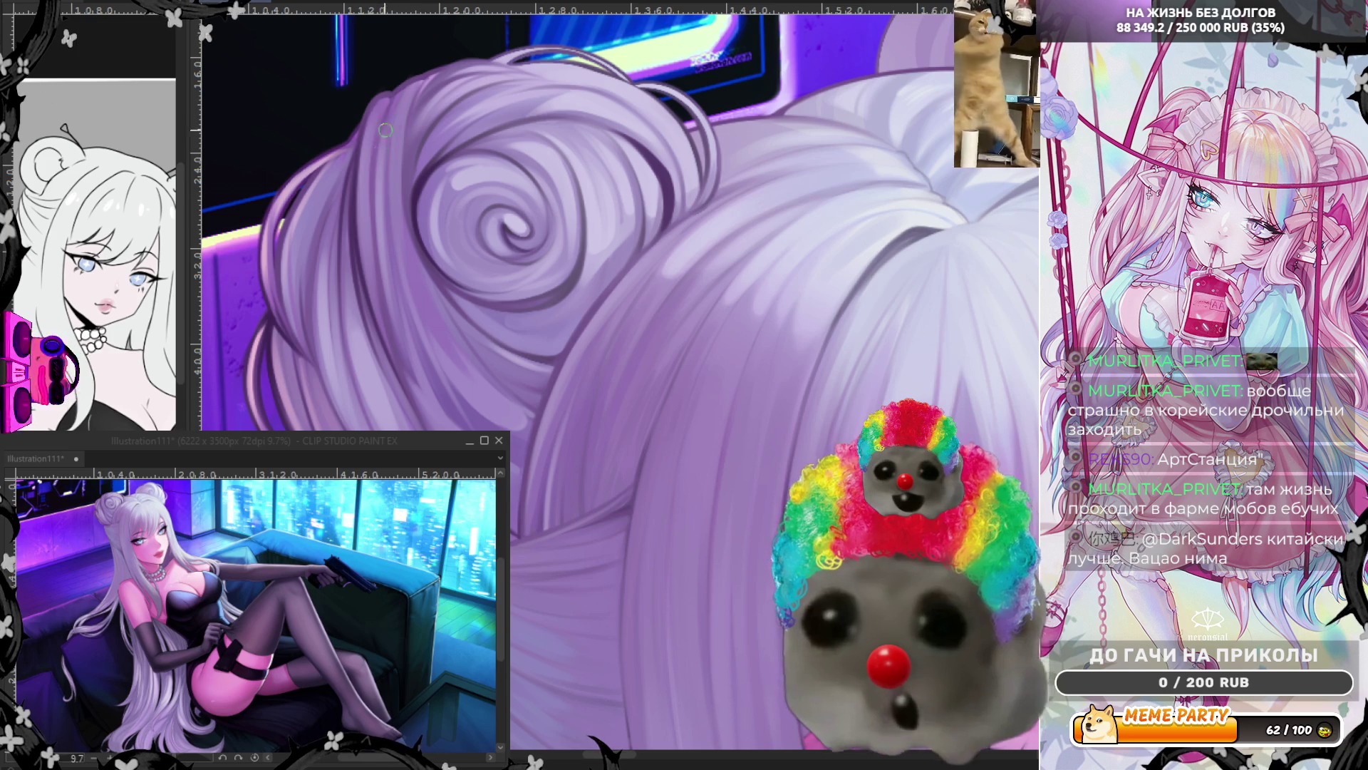
left_click_drag(389, 129, 389, 249)
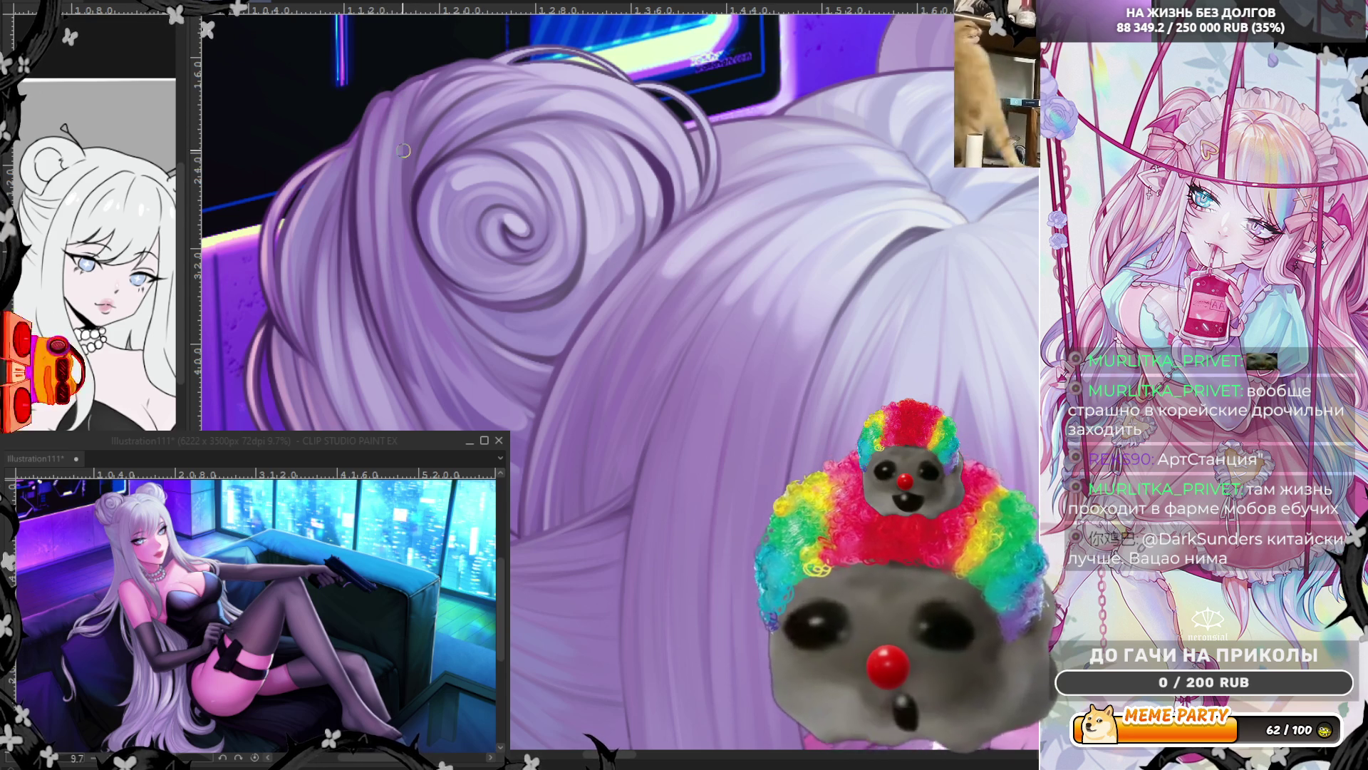
left_click_drag(399, 114, 426, 339)
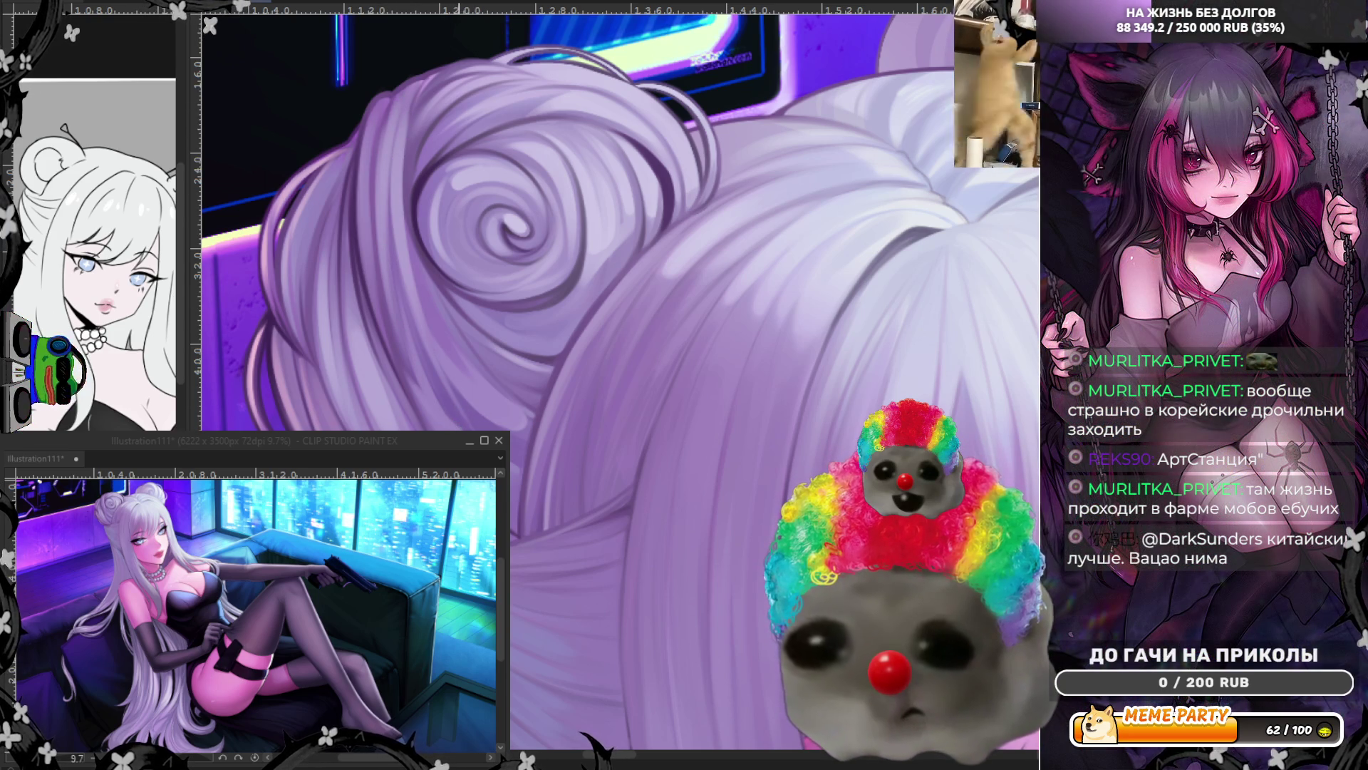
scroll(396, 374, "down", 10)
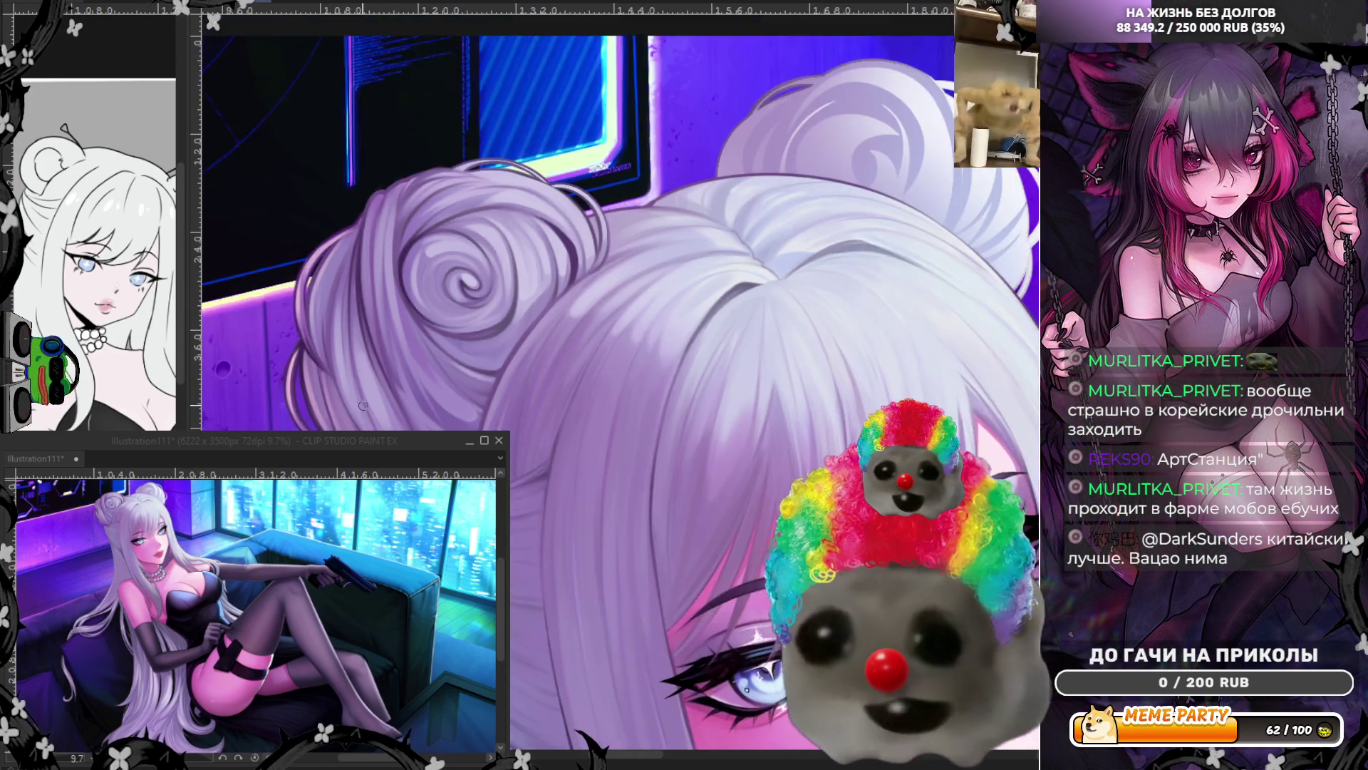
scroll(592, 278, "down", 2)
scroll(592, 278, "up", 4)
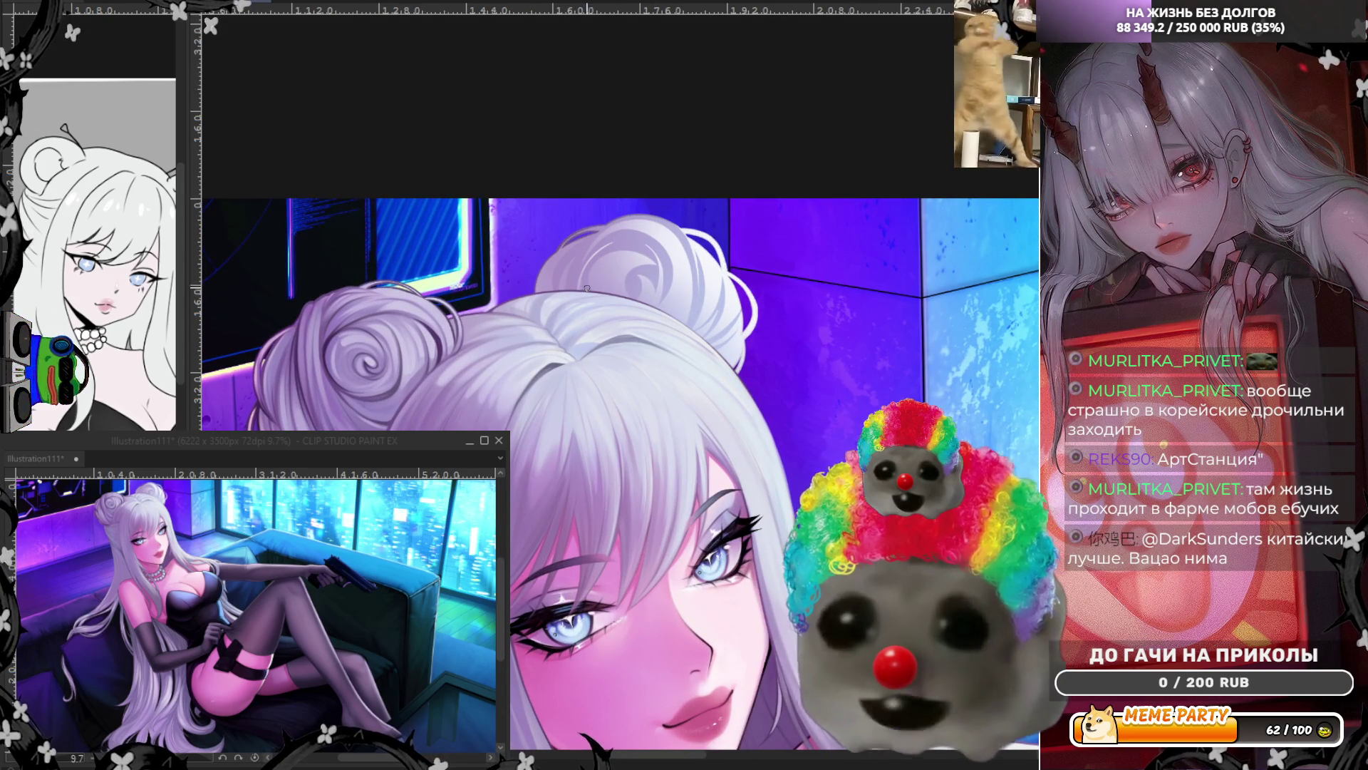
scroll(552, 367, "up", 2)
scroll(542, 366, "up", 1)
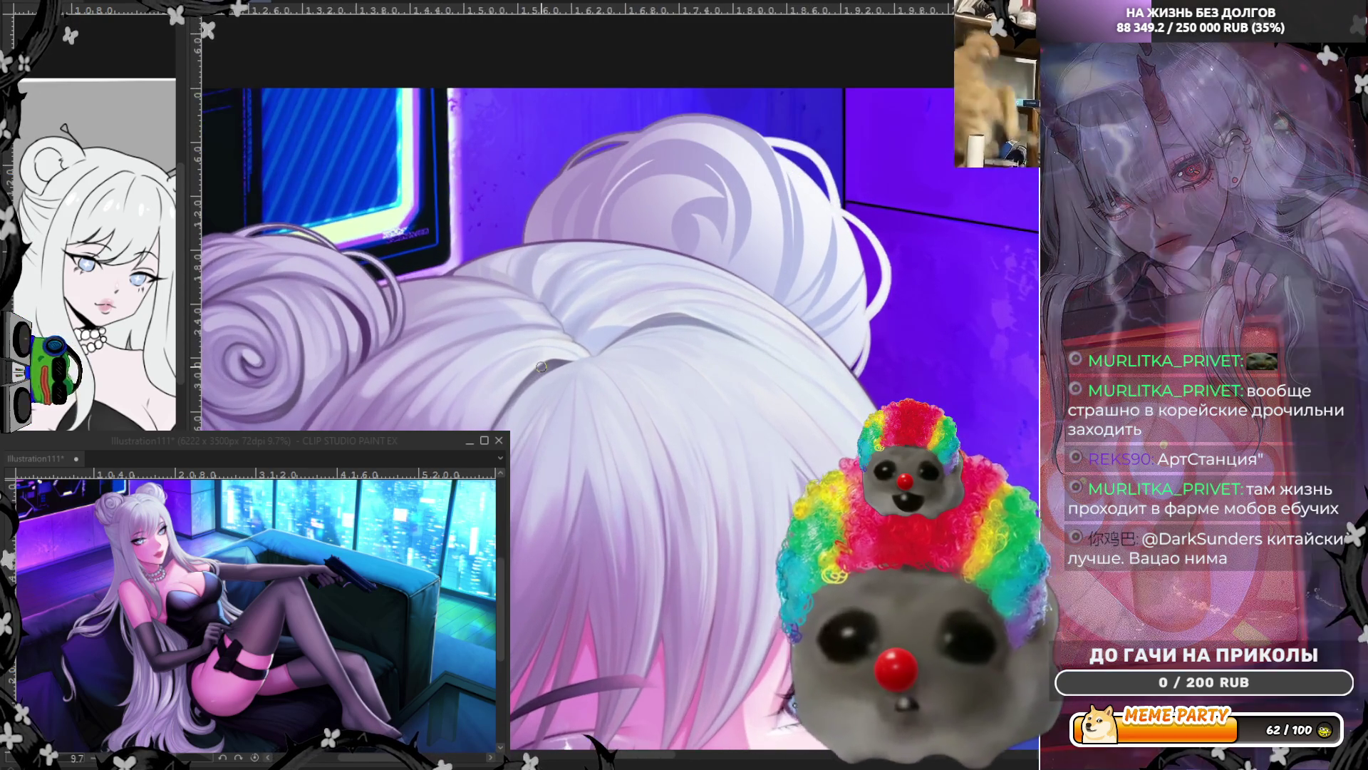
scroll(542, 366, "up", 1)
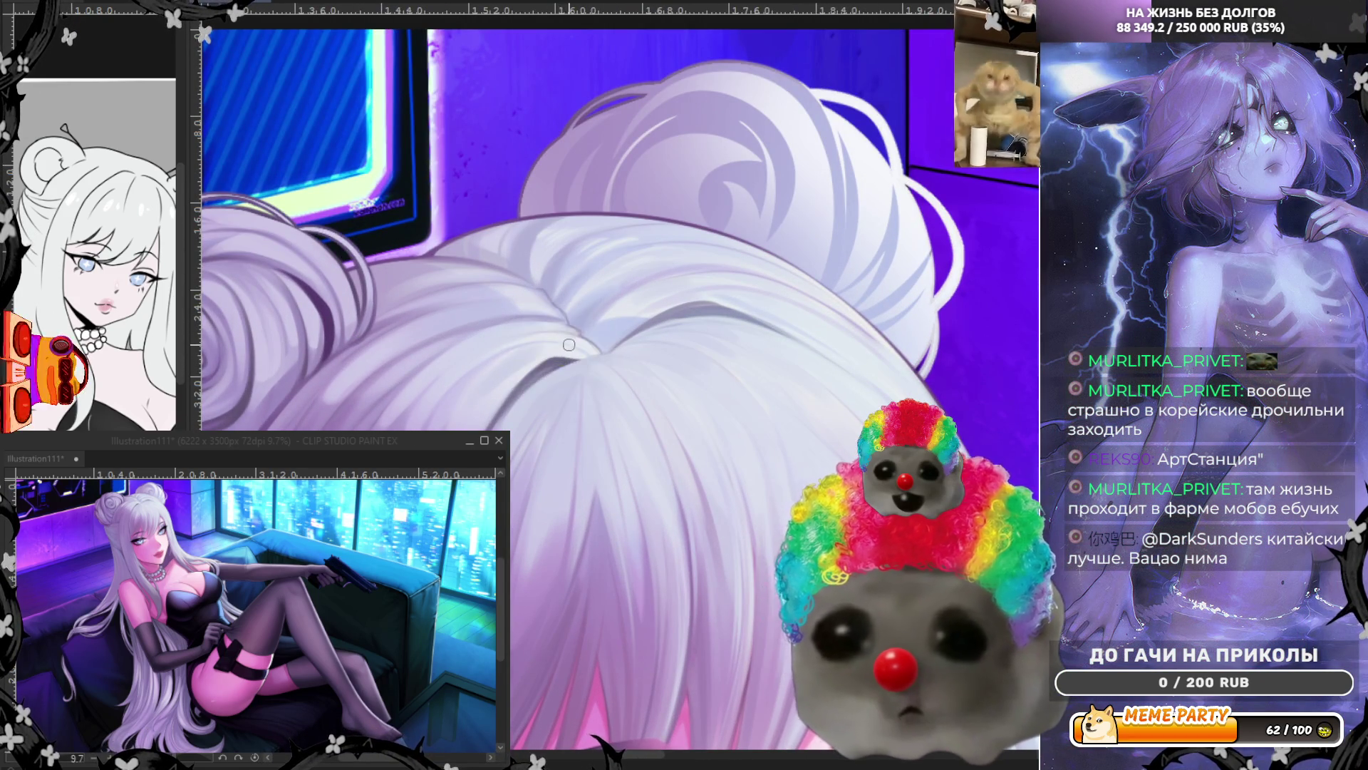
scroll(235, 330, "up", 1)
scroll(236, 330, "up", 2)
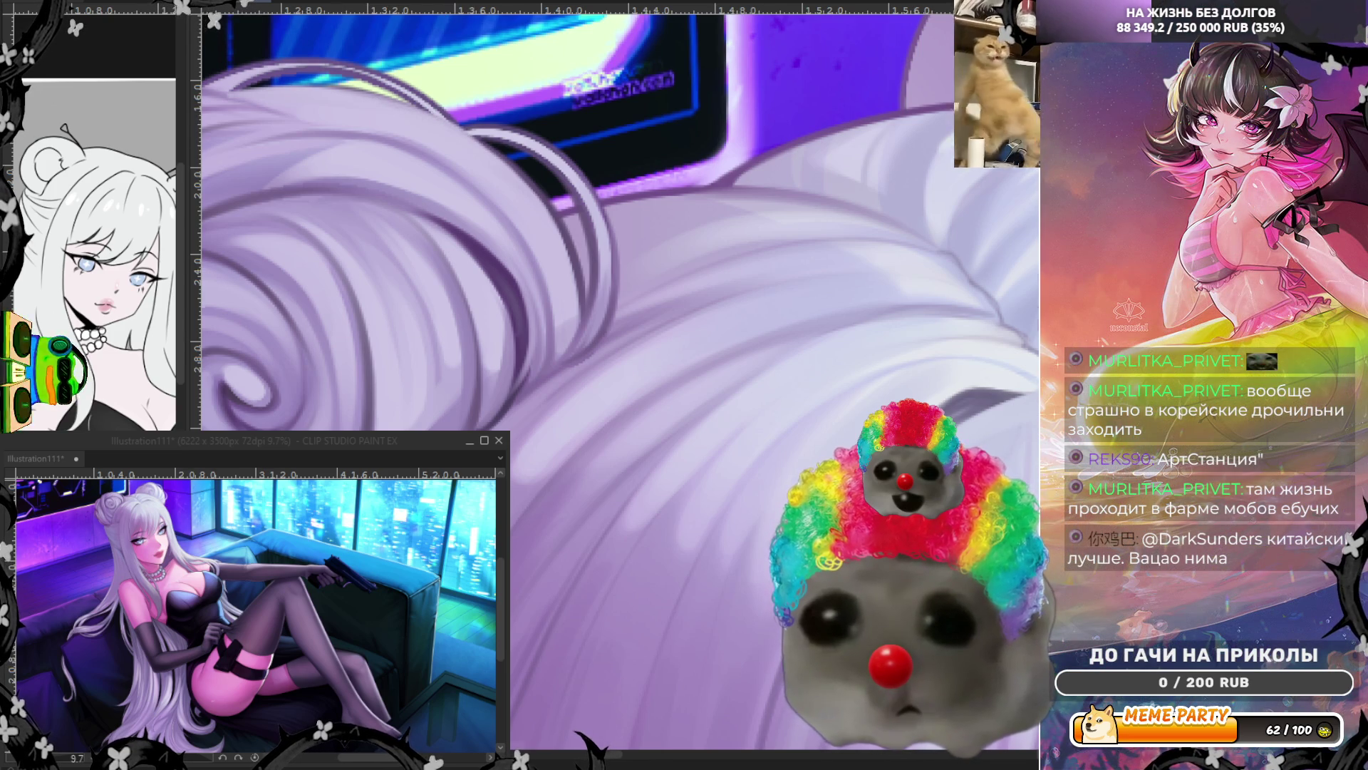
Step: Flip the canvas display horizontally with the H shortcut to check the bun
key("h")
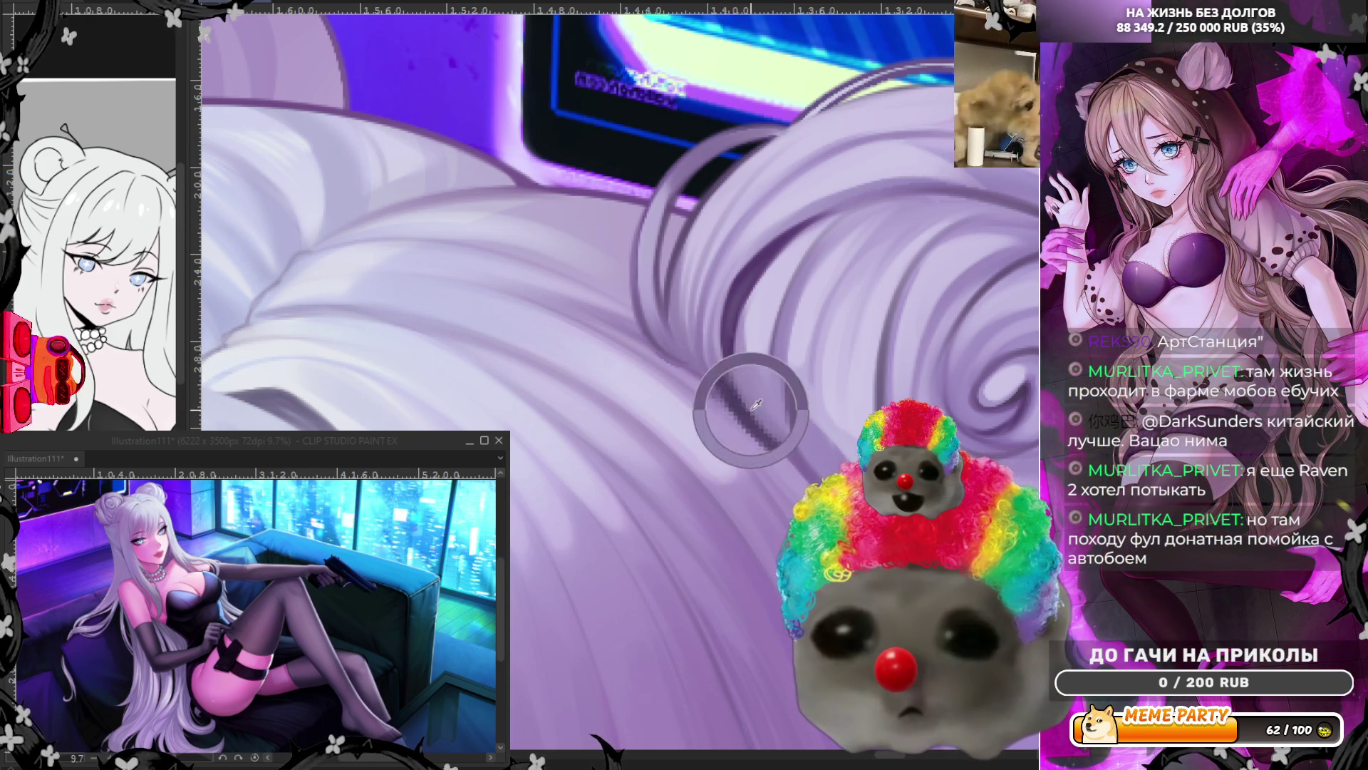
Step: Paint a dark purple strand line curving across the hair bun
left_click_drag(738, 400, 702, 362)
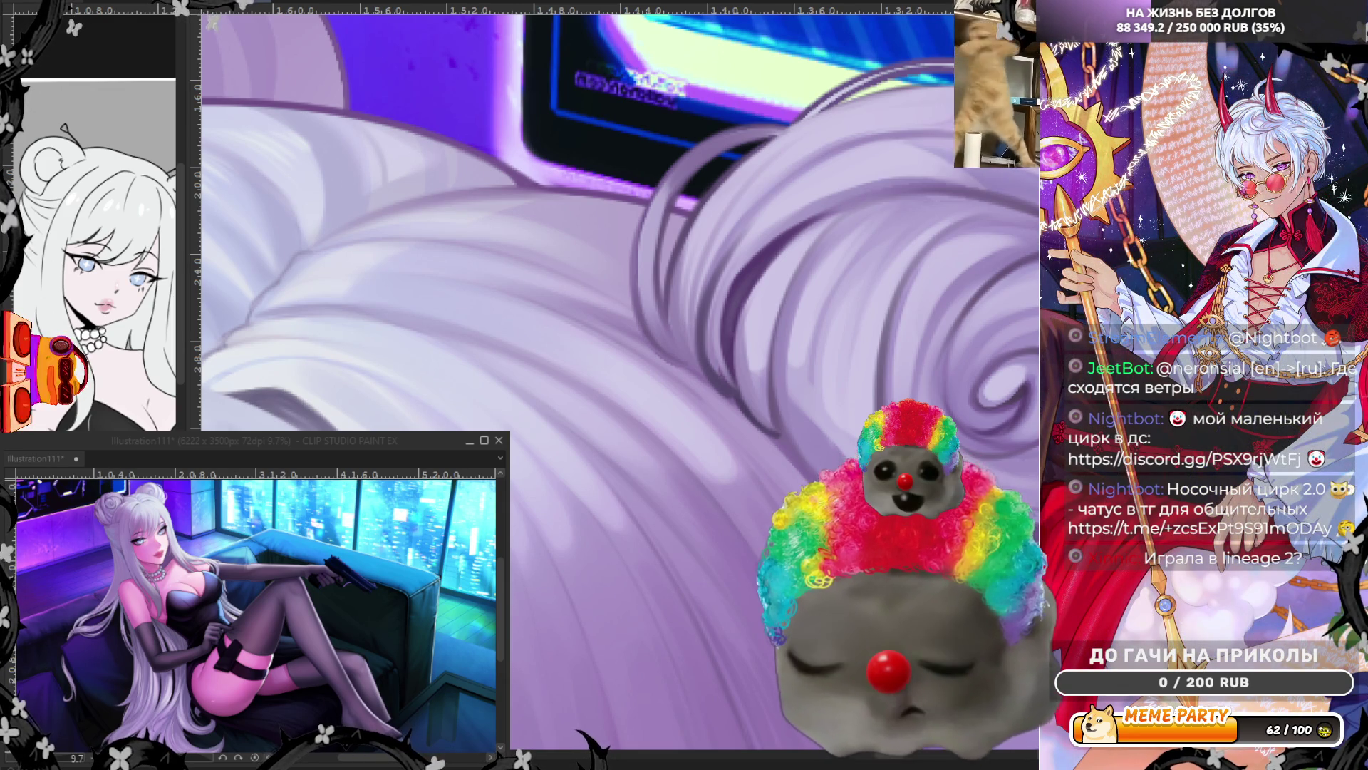
scroll(842, 391, "down", 1)
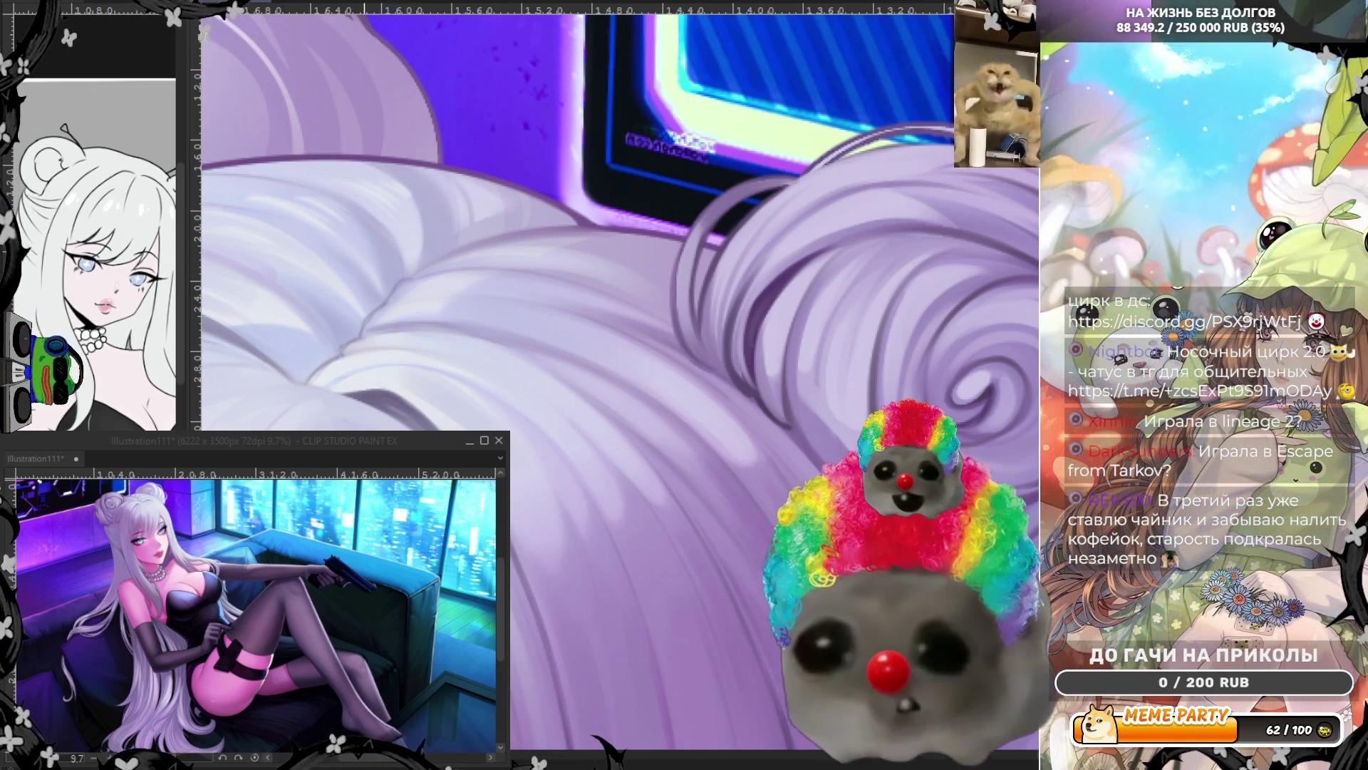
scroll(697, 305, "down", 2)
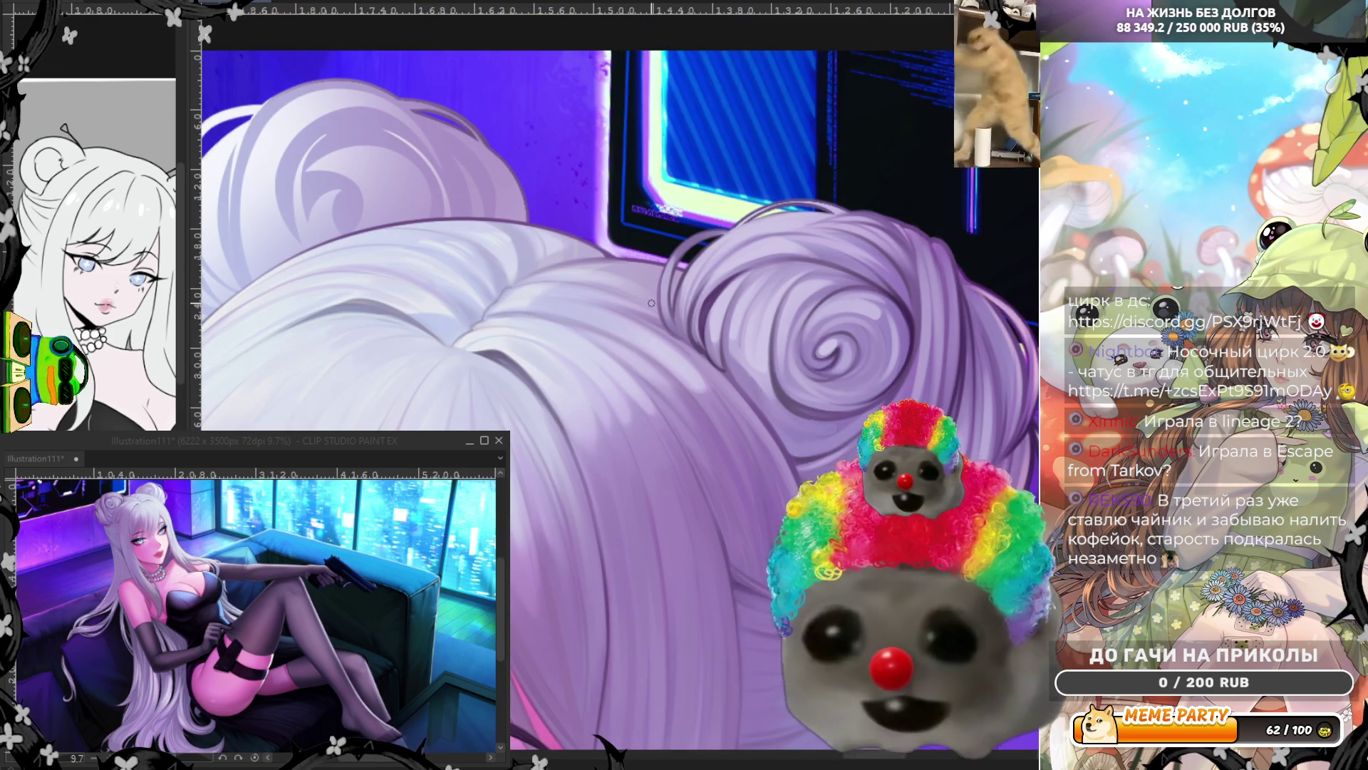
scroll(581, 307, "up", 2)
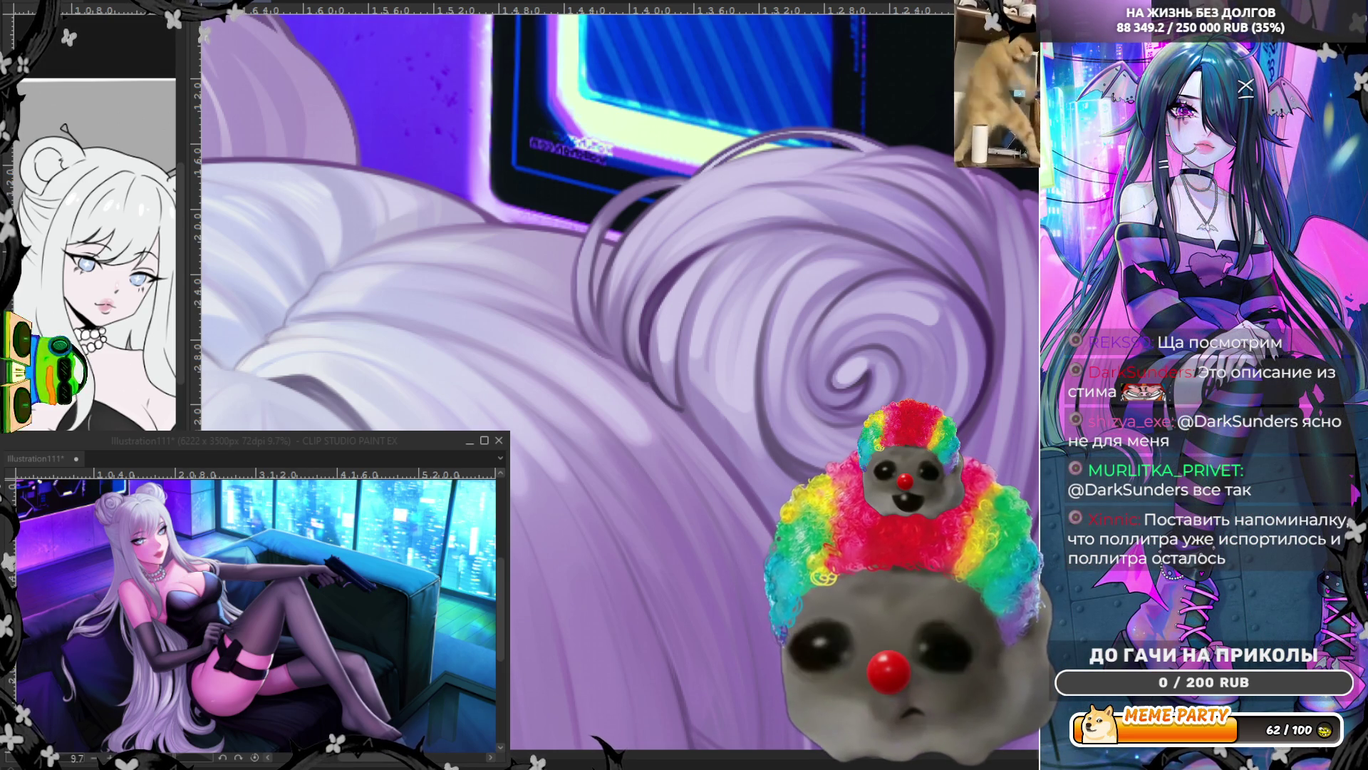
Step: Pan the canvas view around the lavender hair bun
left_click_drag(820, 279, 784, 261)
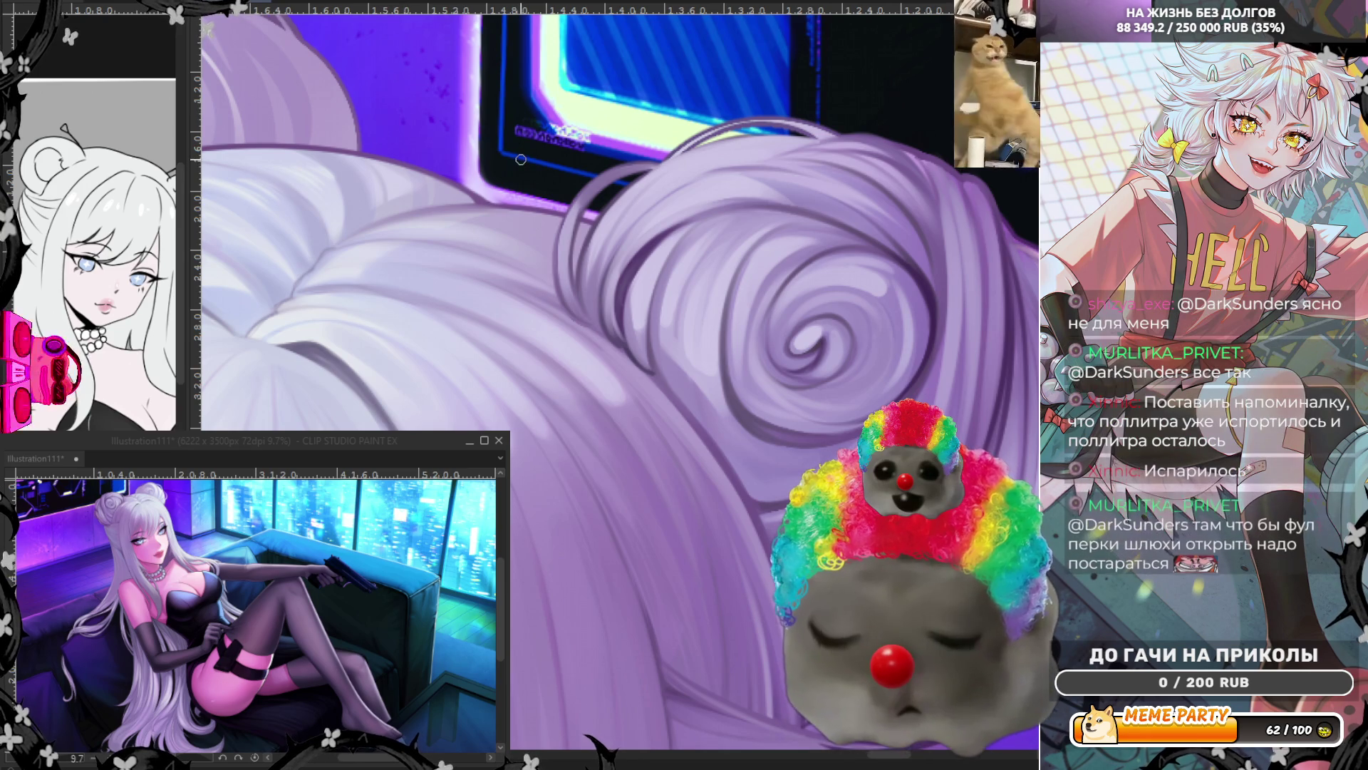
Step: Paint four darker shading strokes along the bun's arc and curls, keeping the brush small
scroll(773, 188, "up", 1)
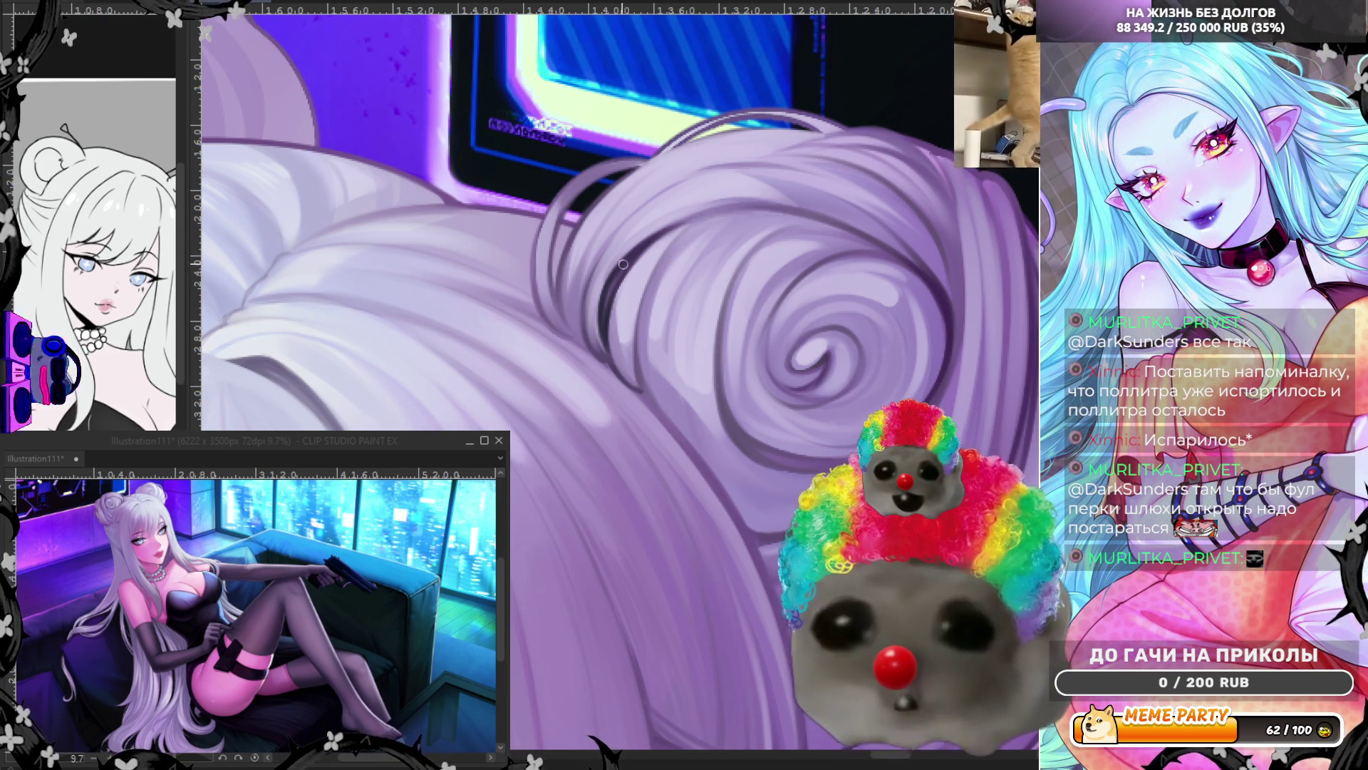
left_click_drag(656, 250, 802, 245)
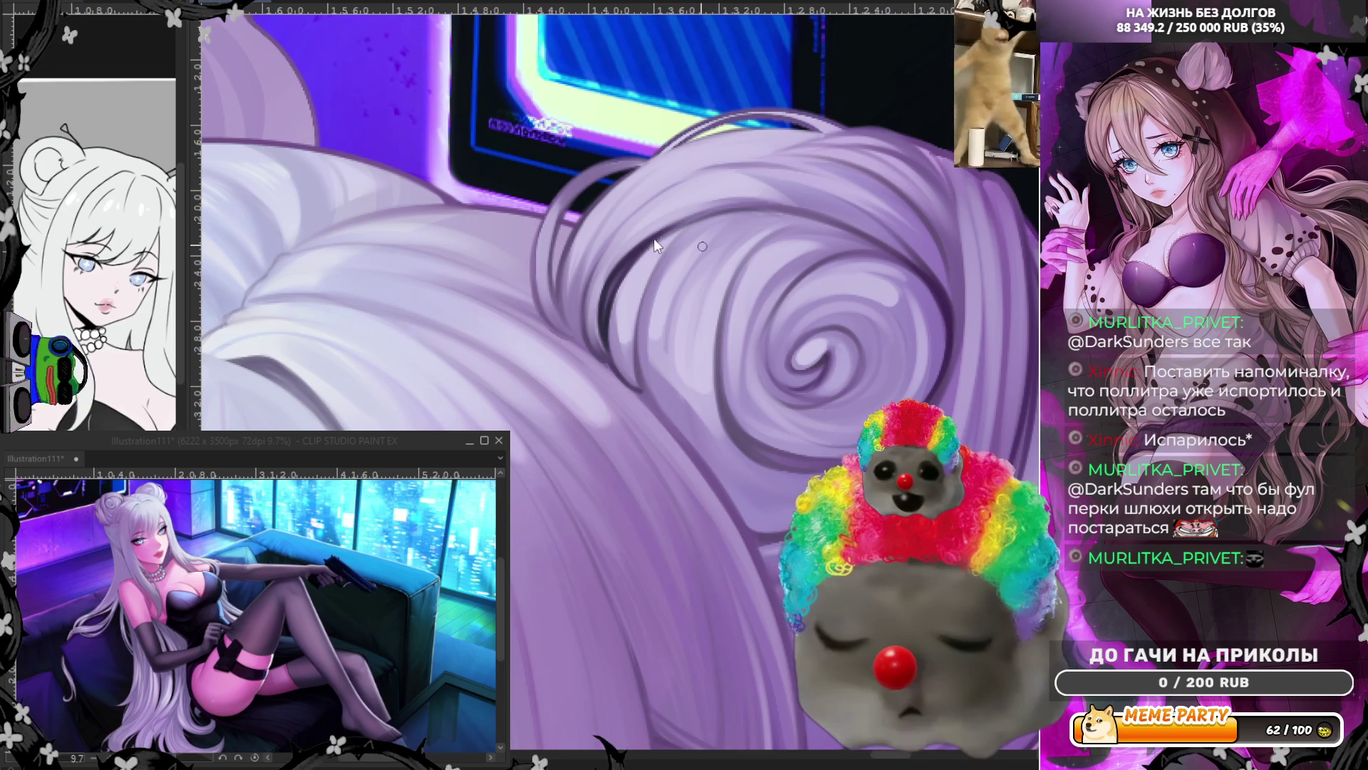
left_click_drag(645, 393, 707, 249)
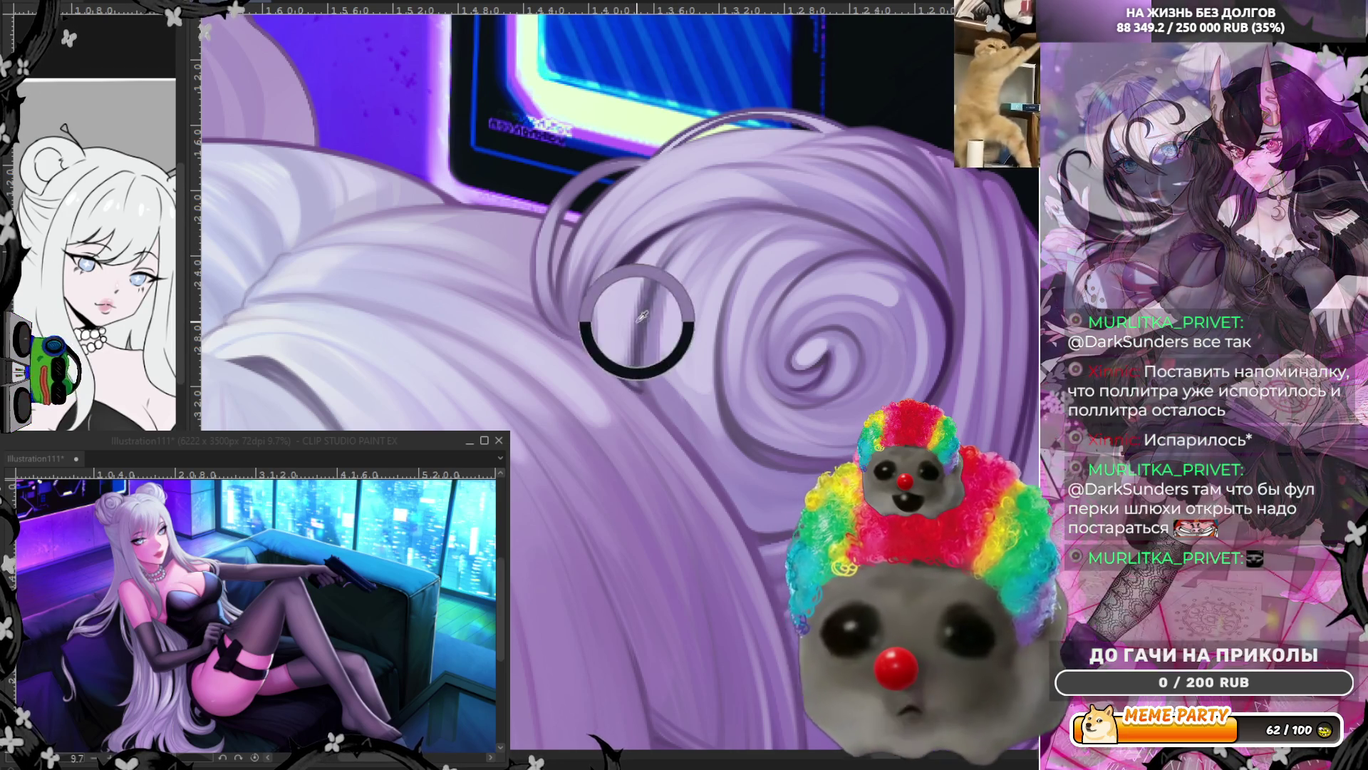
left_click_drag(635, 371, 701, 228)
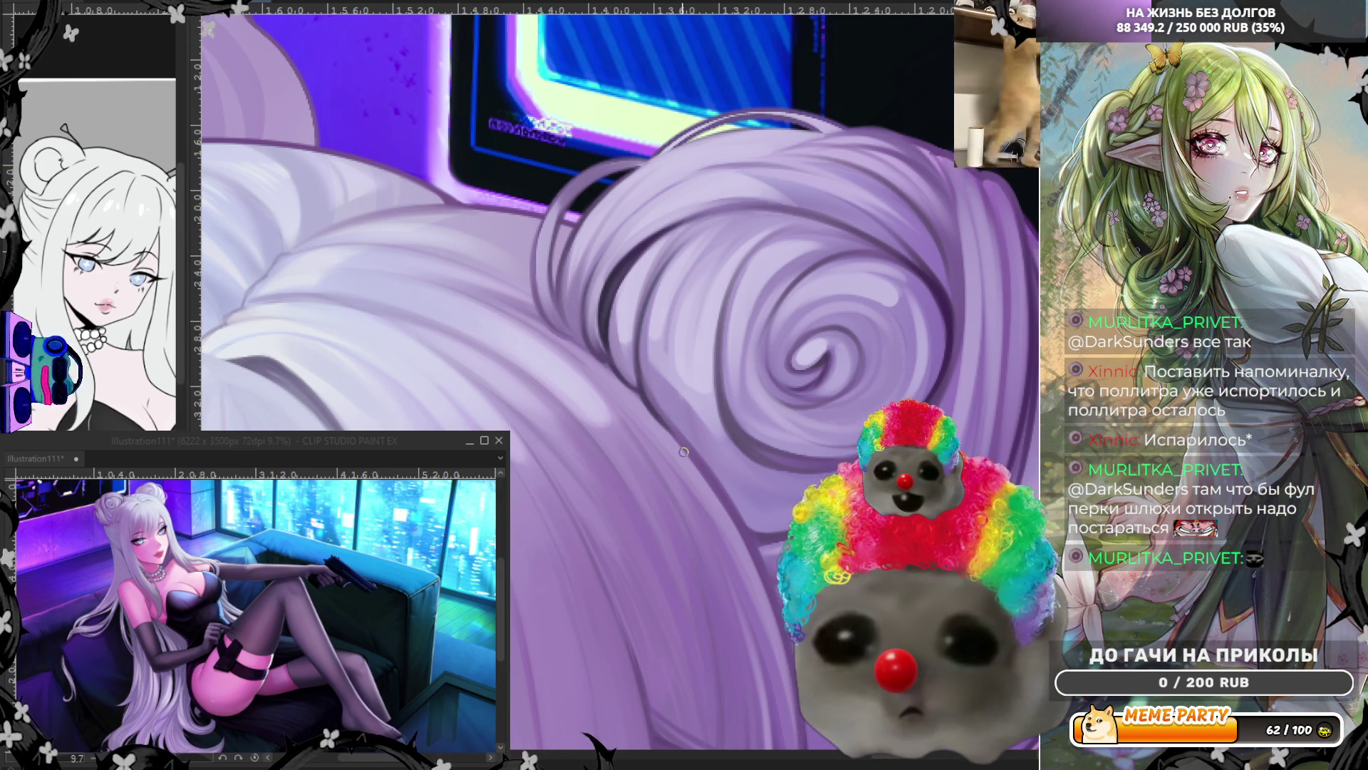
left_click_drag(683, 444, 741, 529)
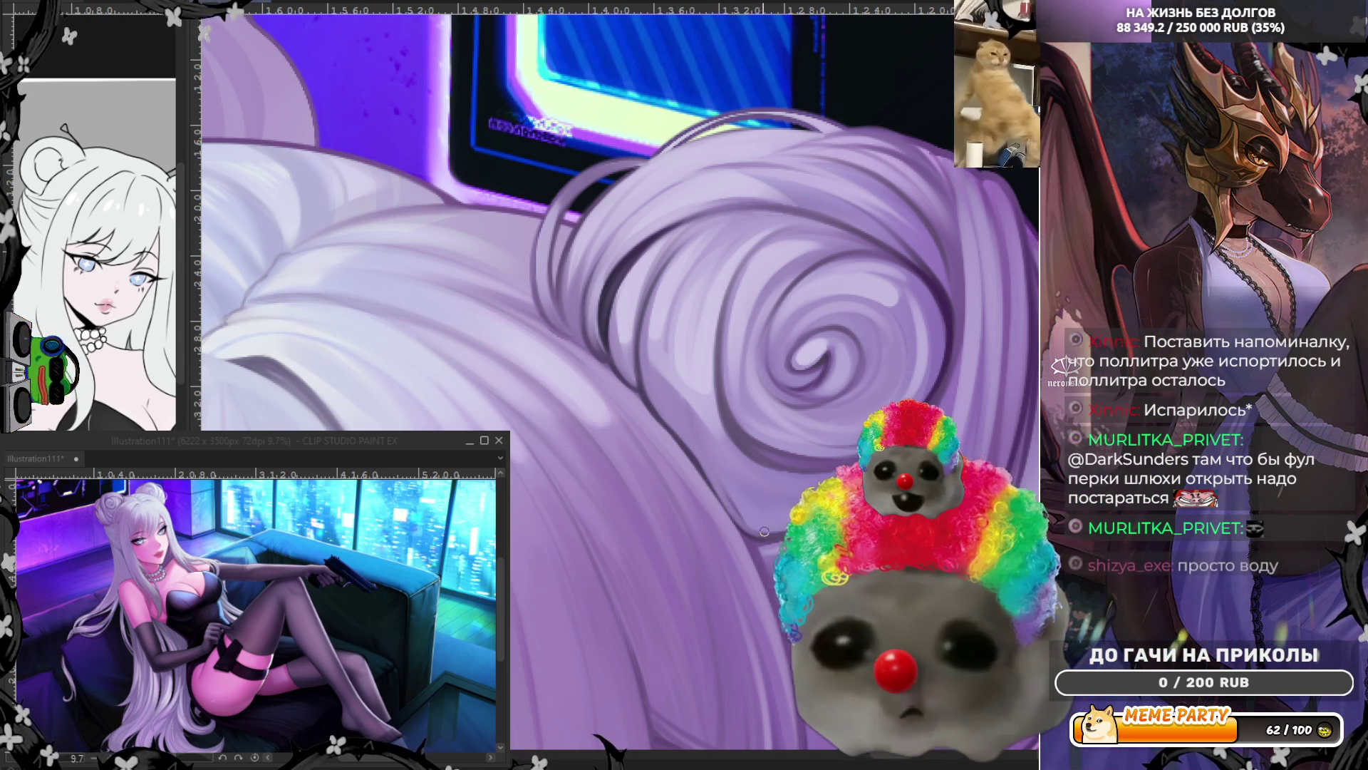
key("bracketright")
key("bracketright")
key("bracketright")
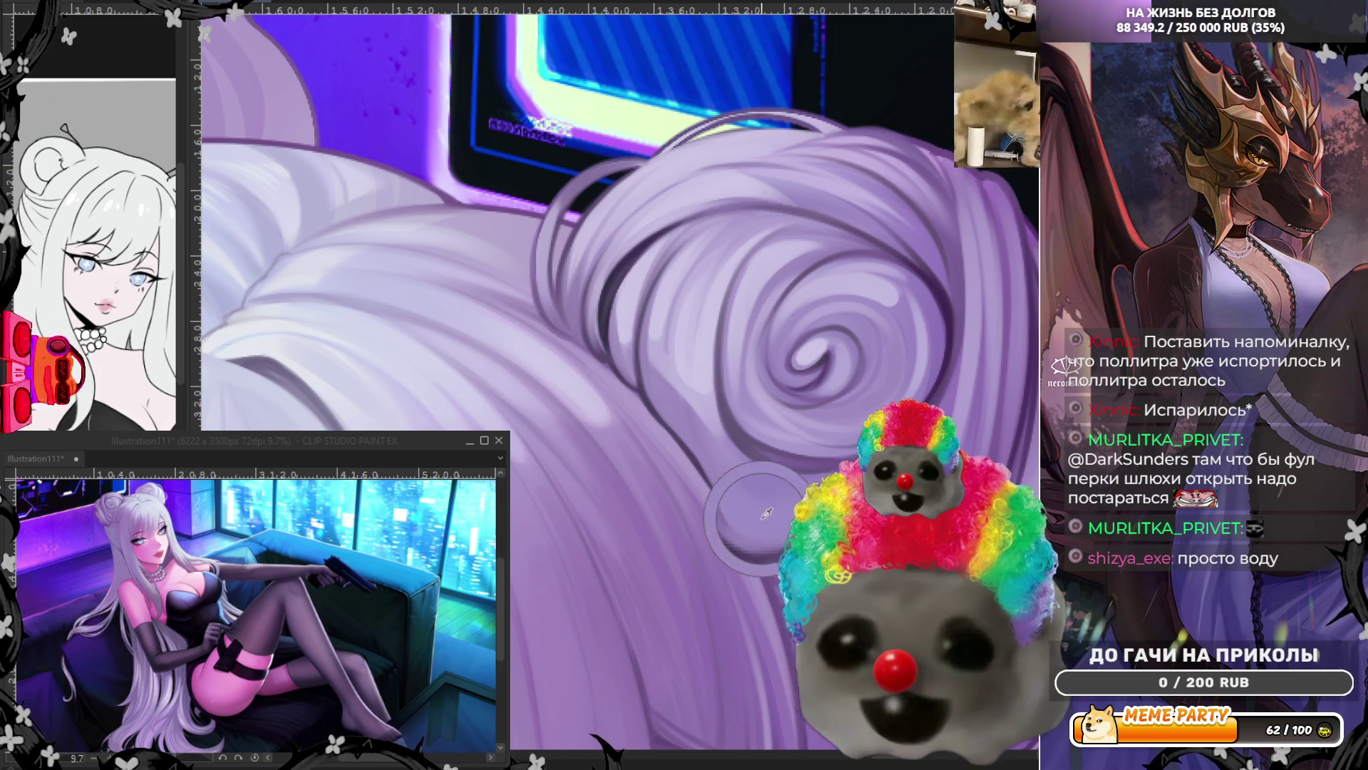
key("bracketleft")
key("bracketleft")
key("bracketleft")
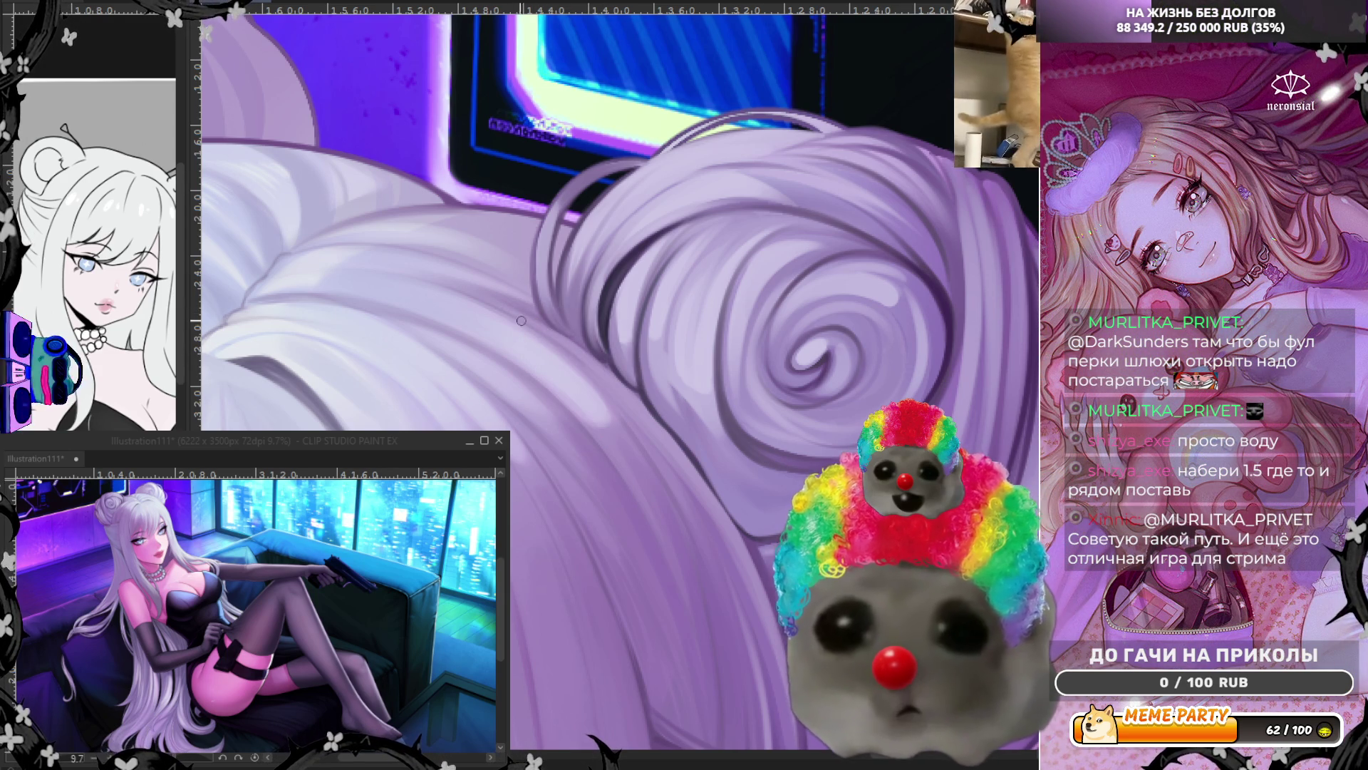
Step: Zoom out, un-mirror the canvas with H, and zoom back in on the bun
scroll(574, 278, "down", 3)
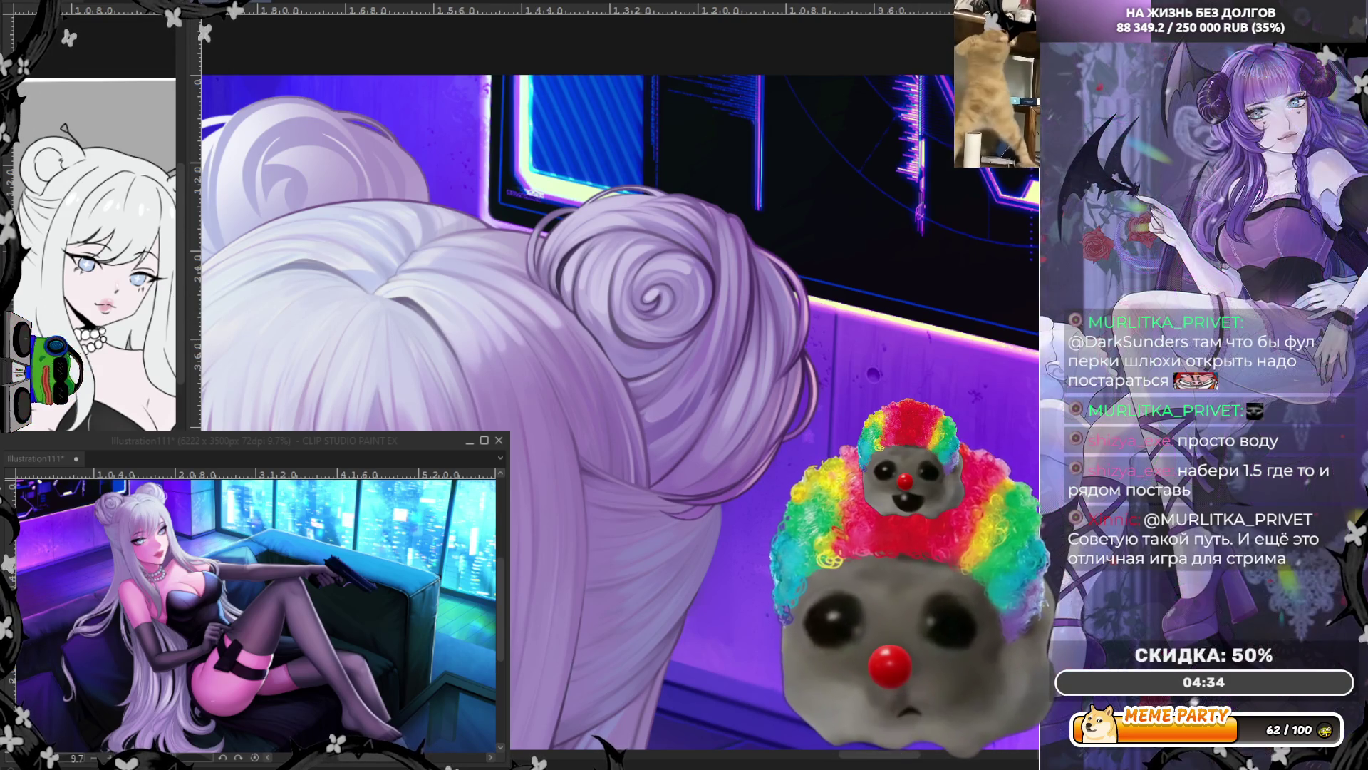
key("h")
scroll(686, 347, "up", 2)
scroll(687, 347, "up", 1)
scroll(706, 215, "up", 1)
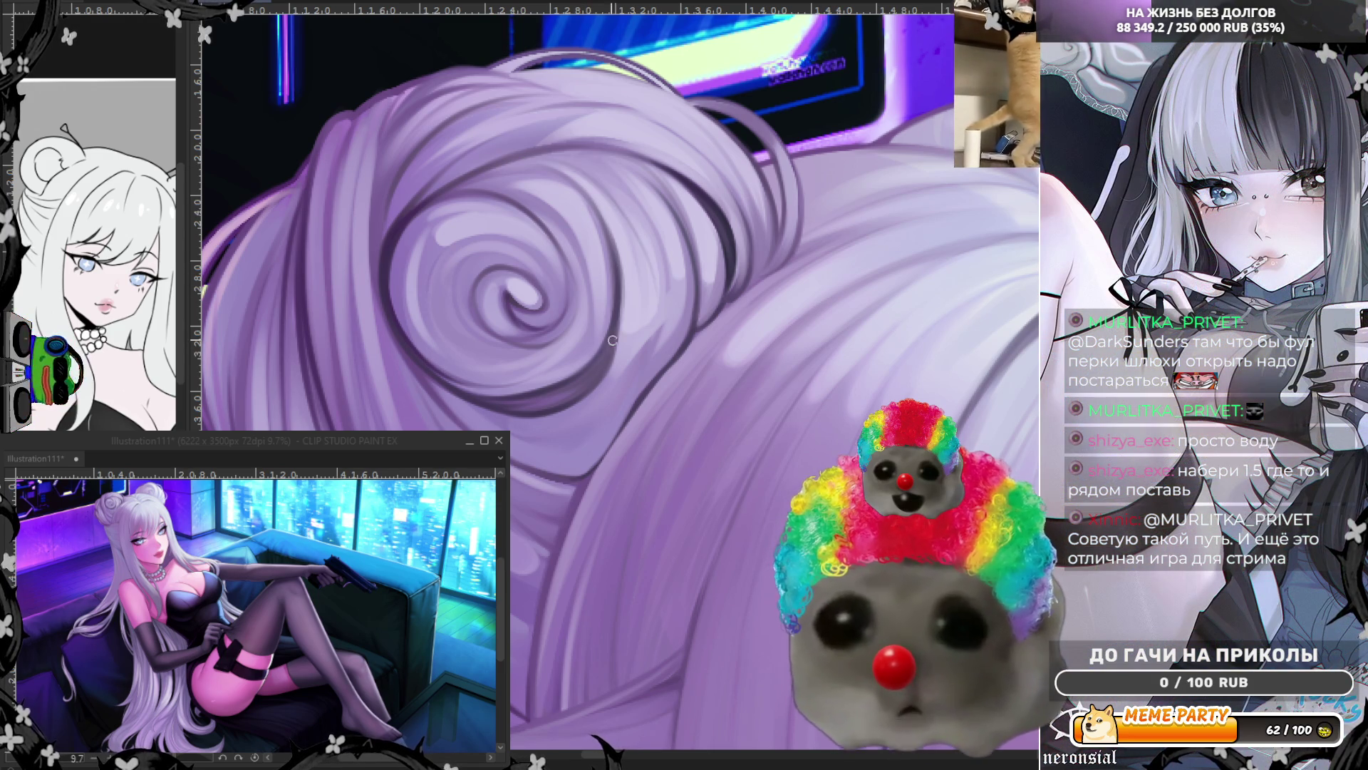
Step: Sample the hair colour and paint a darker outline stroke around the spiral bun
left_click(521, 154, "alt")
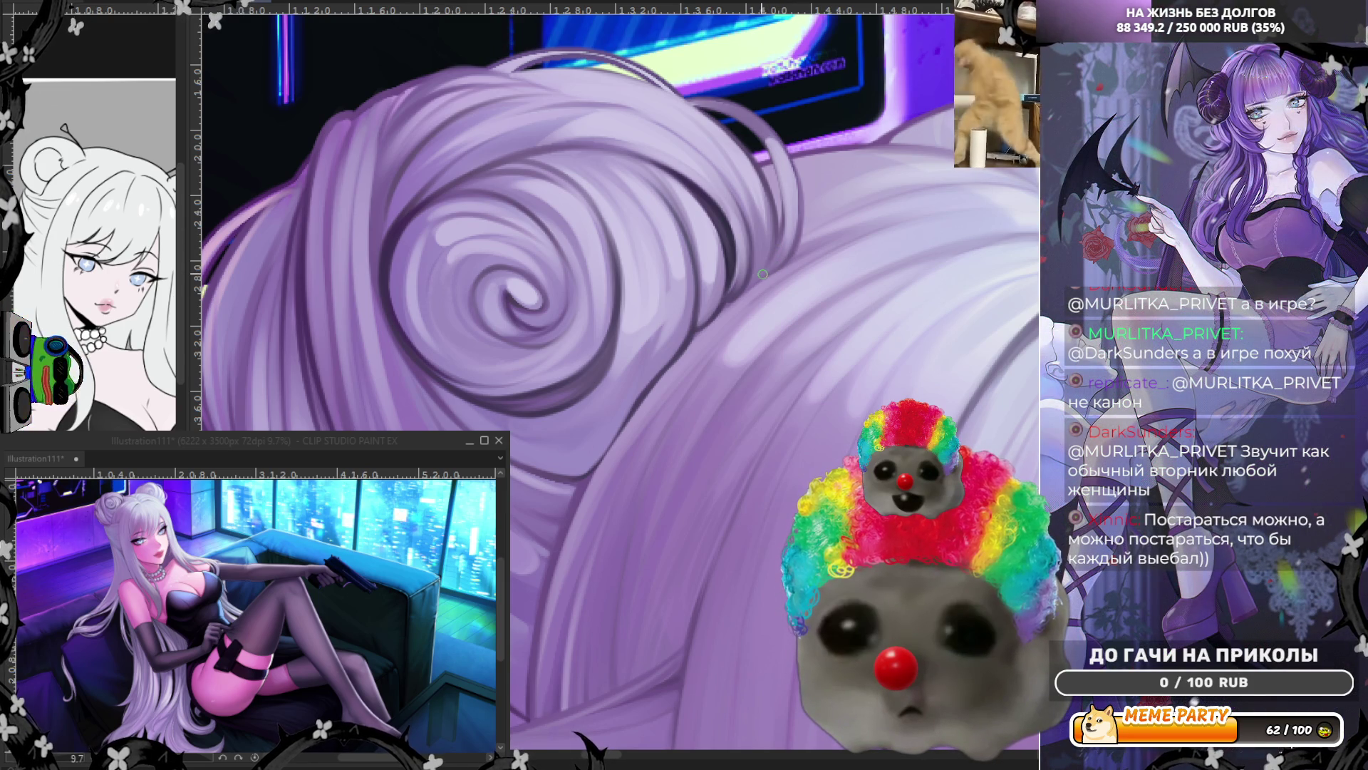
left_click_drag(217, 290, 294, 207)
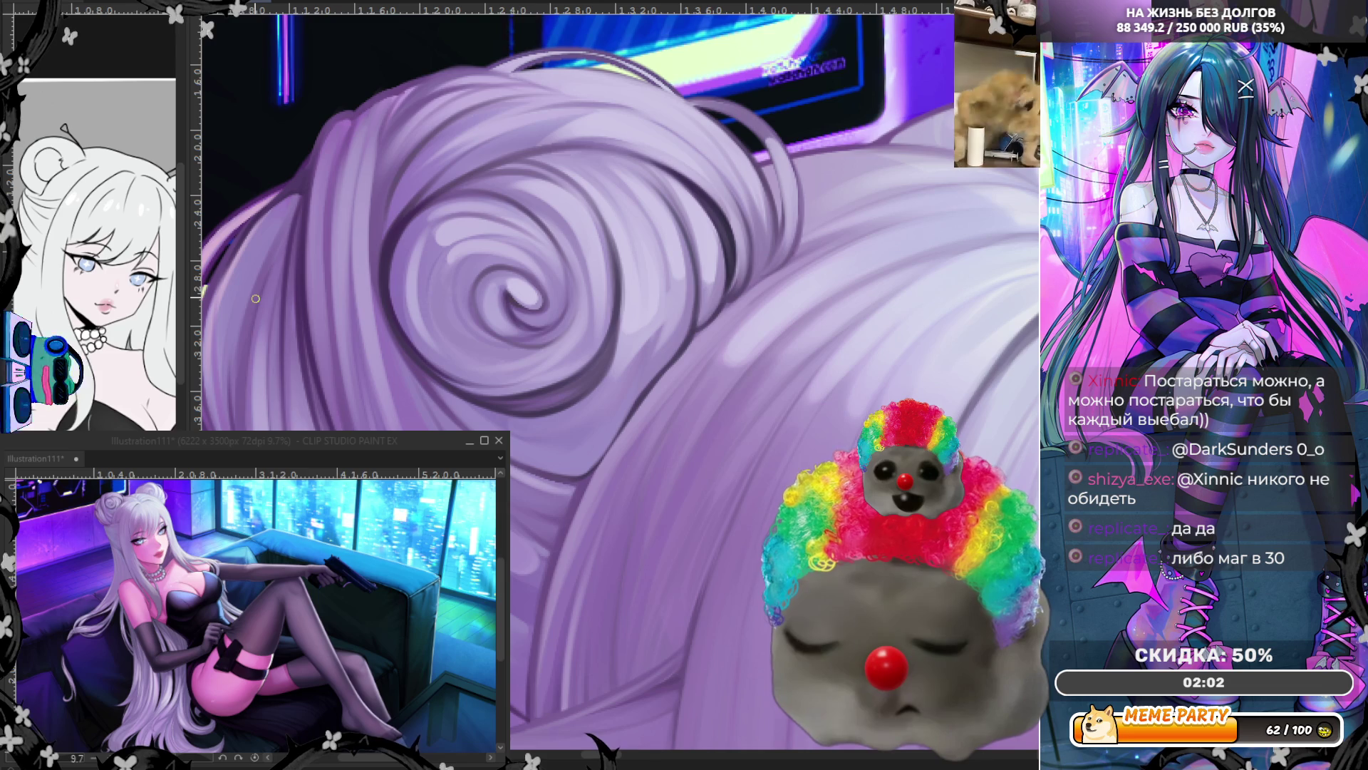
scroll(615, 261, "down", 5)
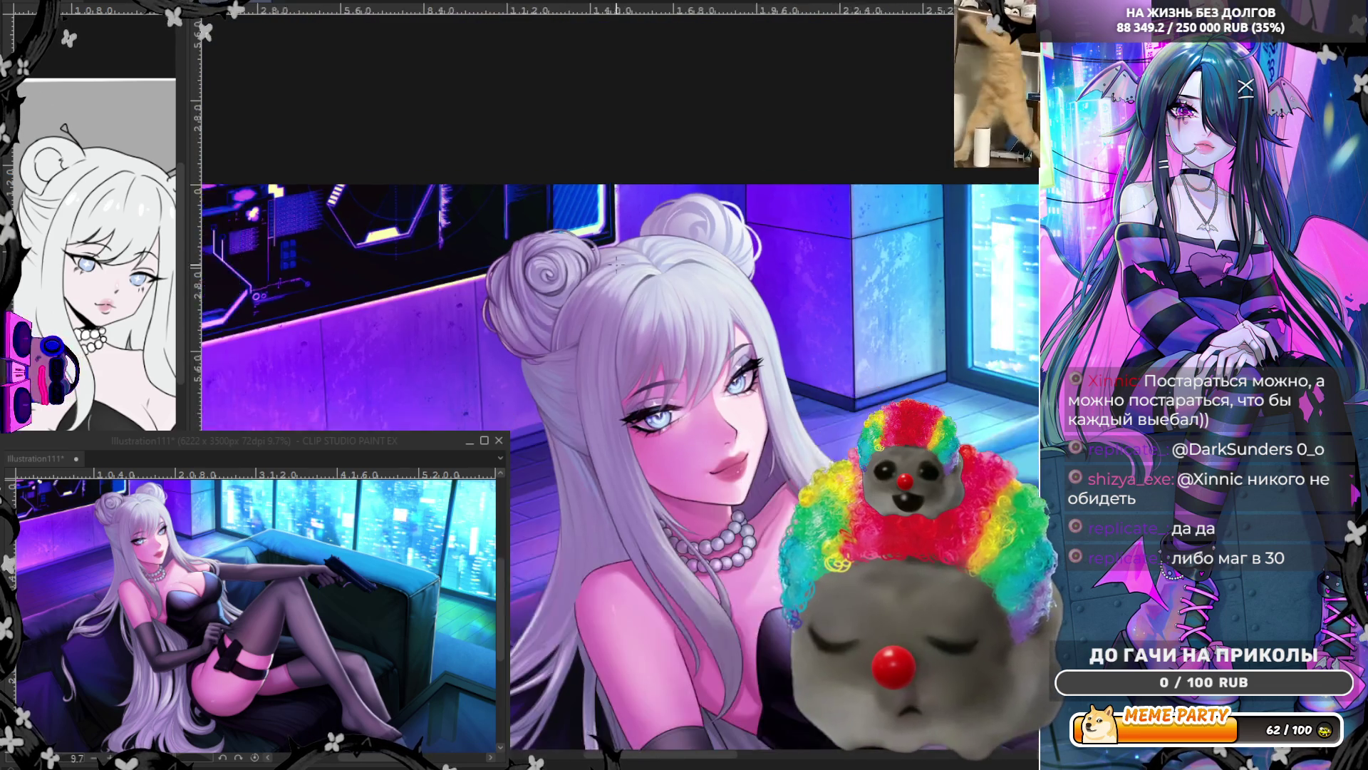
scroll(611, 264, "up", 5)
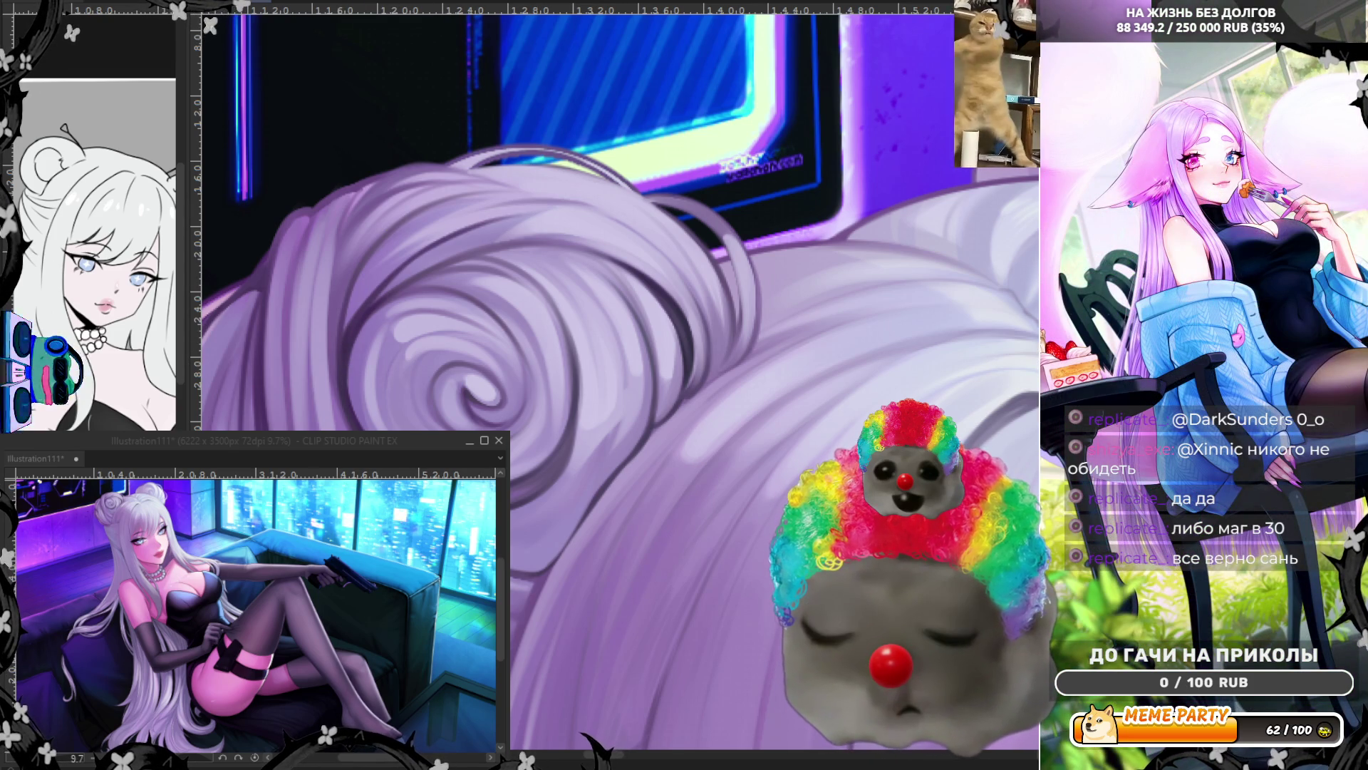
scroll(718, 314, "down", 5)
scroll(718, 314, "down", 3)
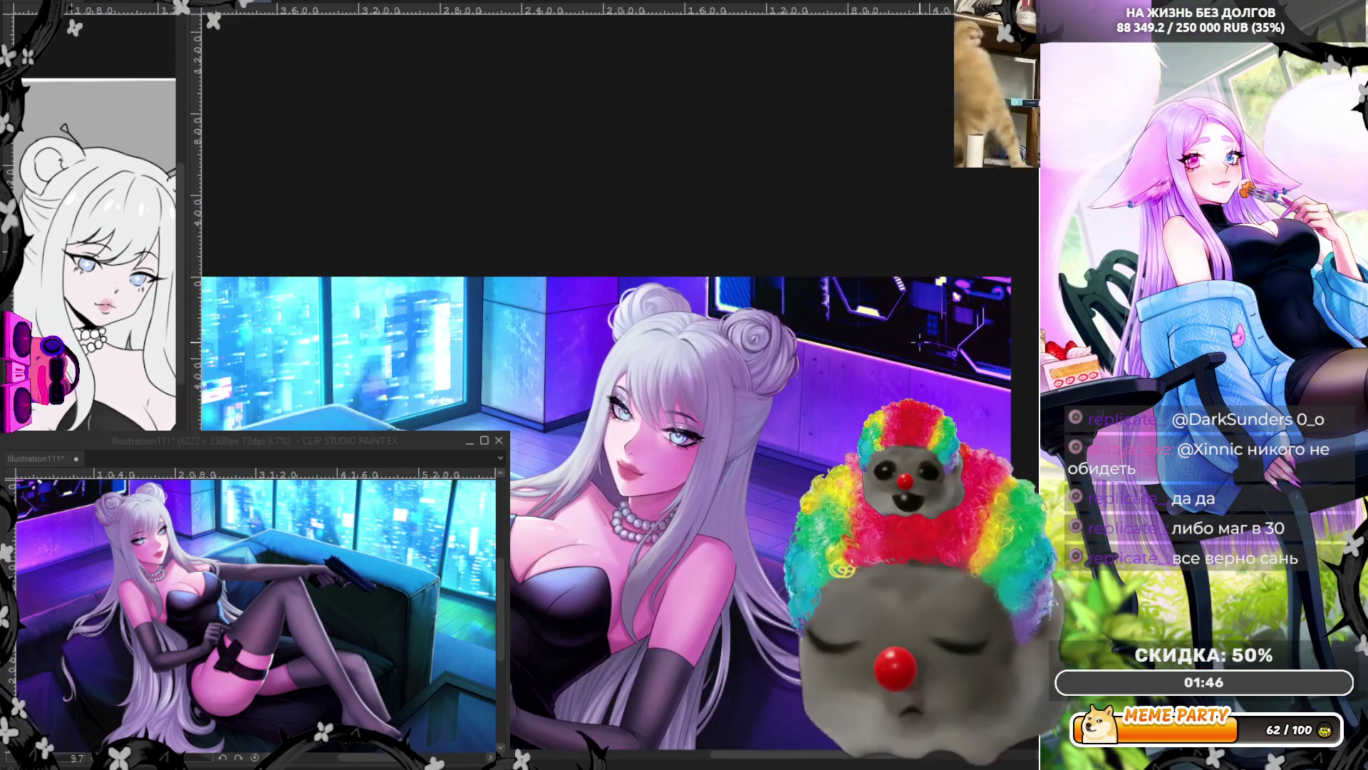
scroll(956, 322, "up", 2)
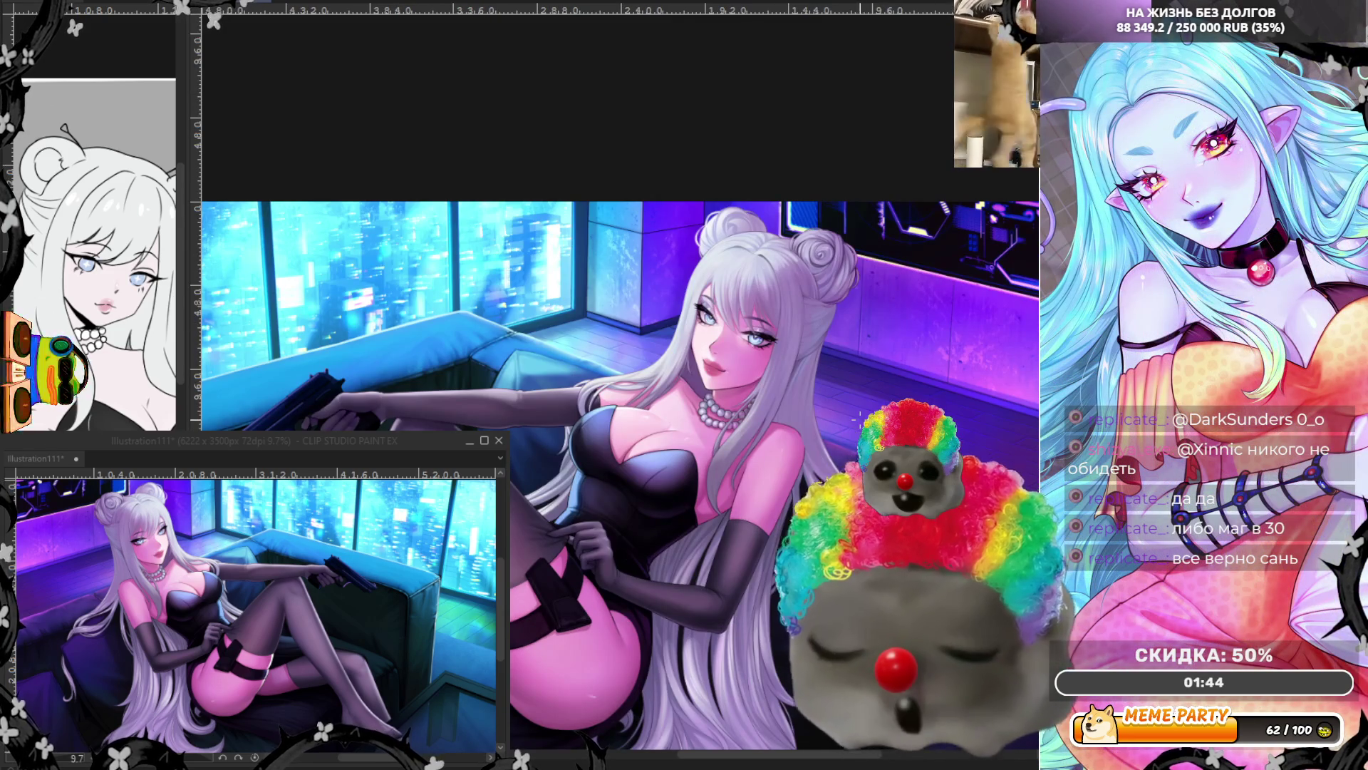
scroll(870, 349, "up", 4)
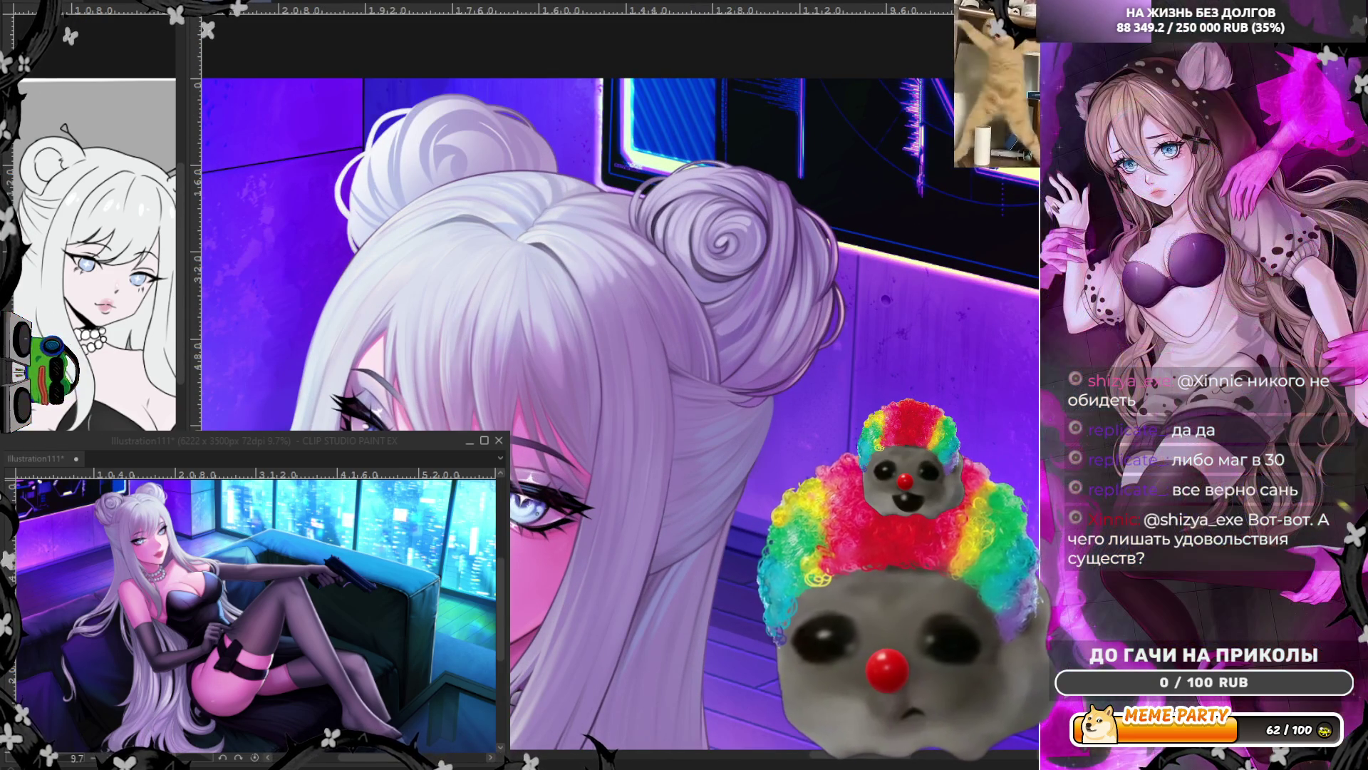
scroll(881, 185, "up", 2)
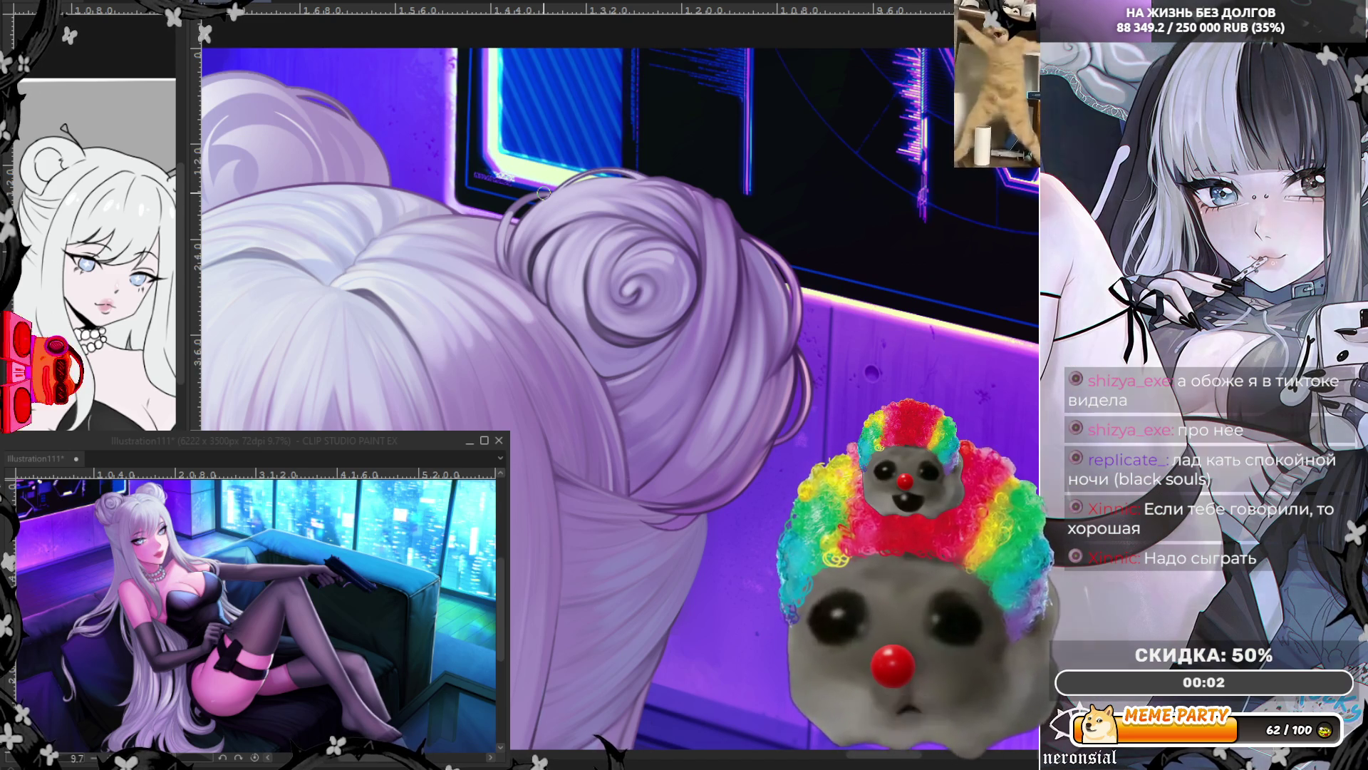
Step: Mirror the canvas view horizontally with H and zoom in on the swirled lavender hair bun
scroll(722, 328, "down", 3)
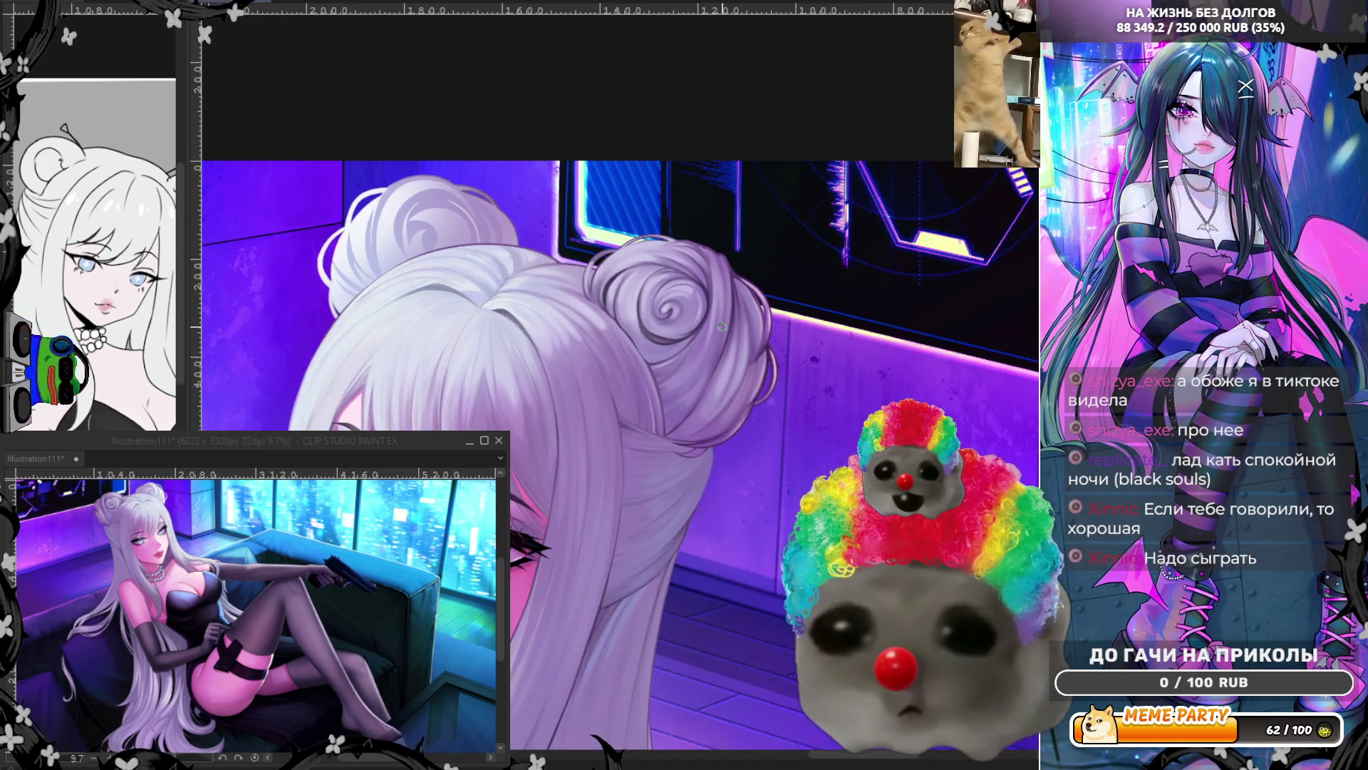
scroll(722, 326, "down", 2)
scroll(817, 455, "up", 3)
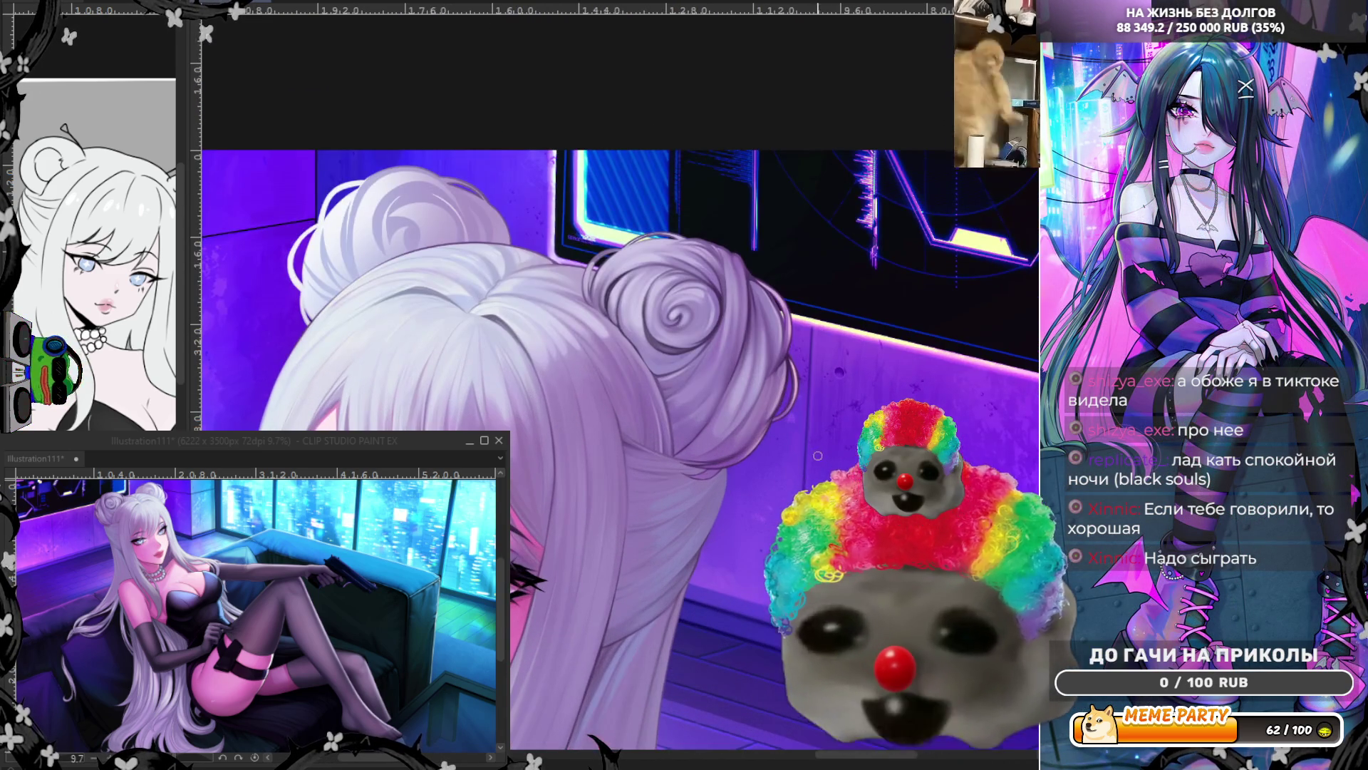
key("h")
scroll(472, 297, "up", 3)
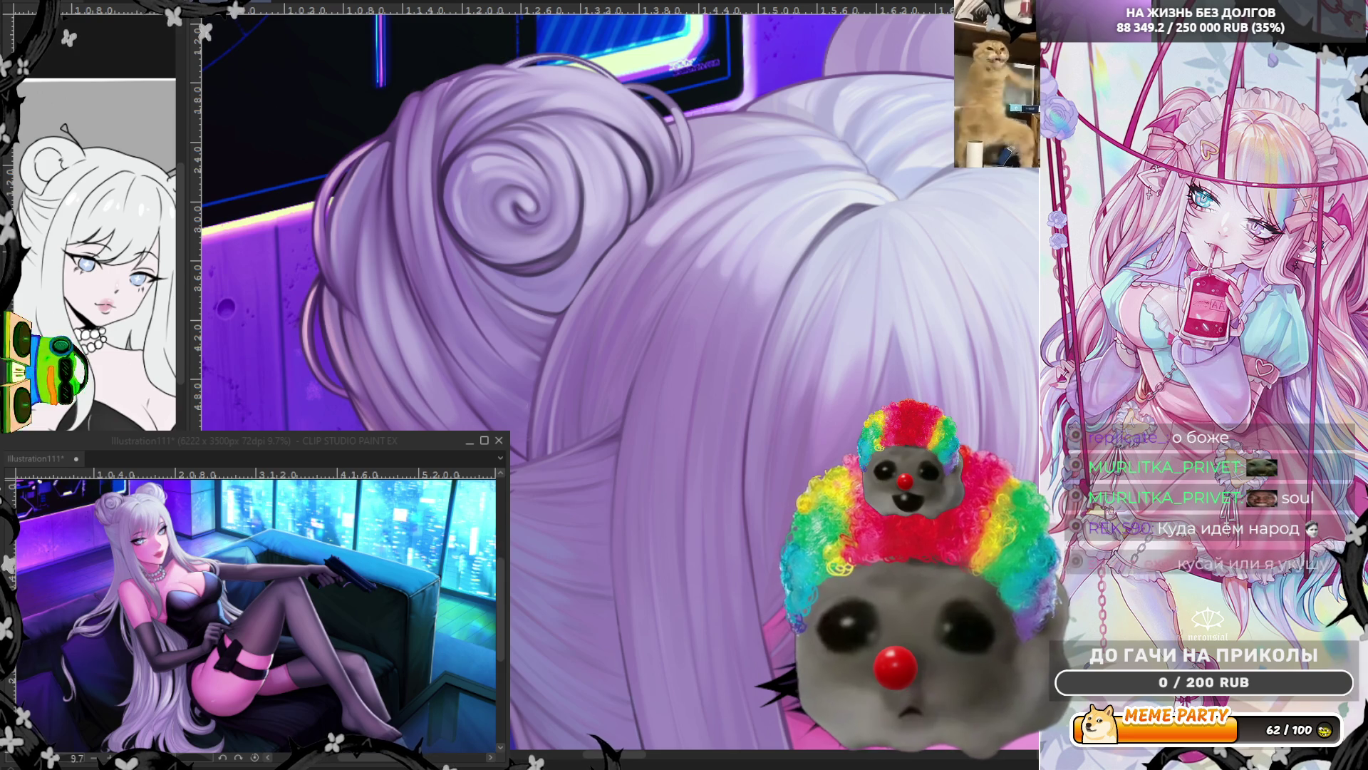
scroll(772, 277, "down", 2)
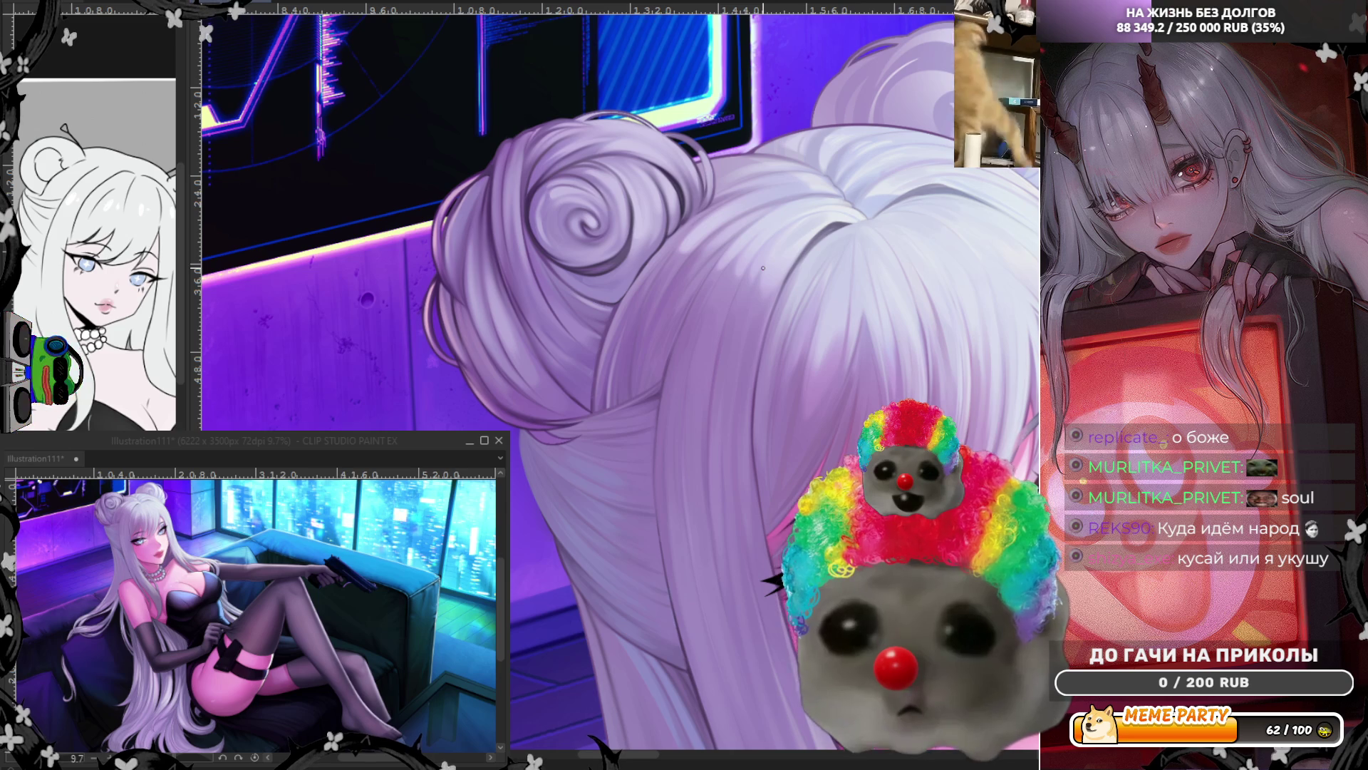
scroll(763, 268, "down", 3)
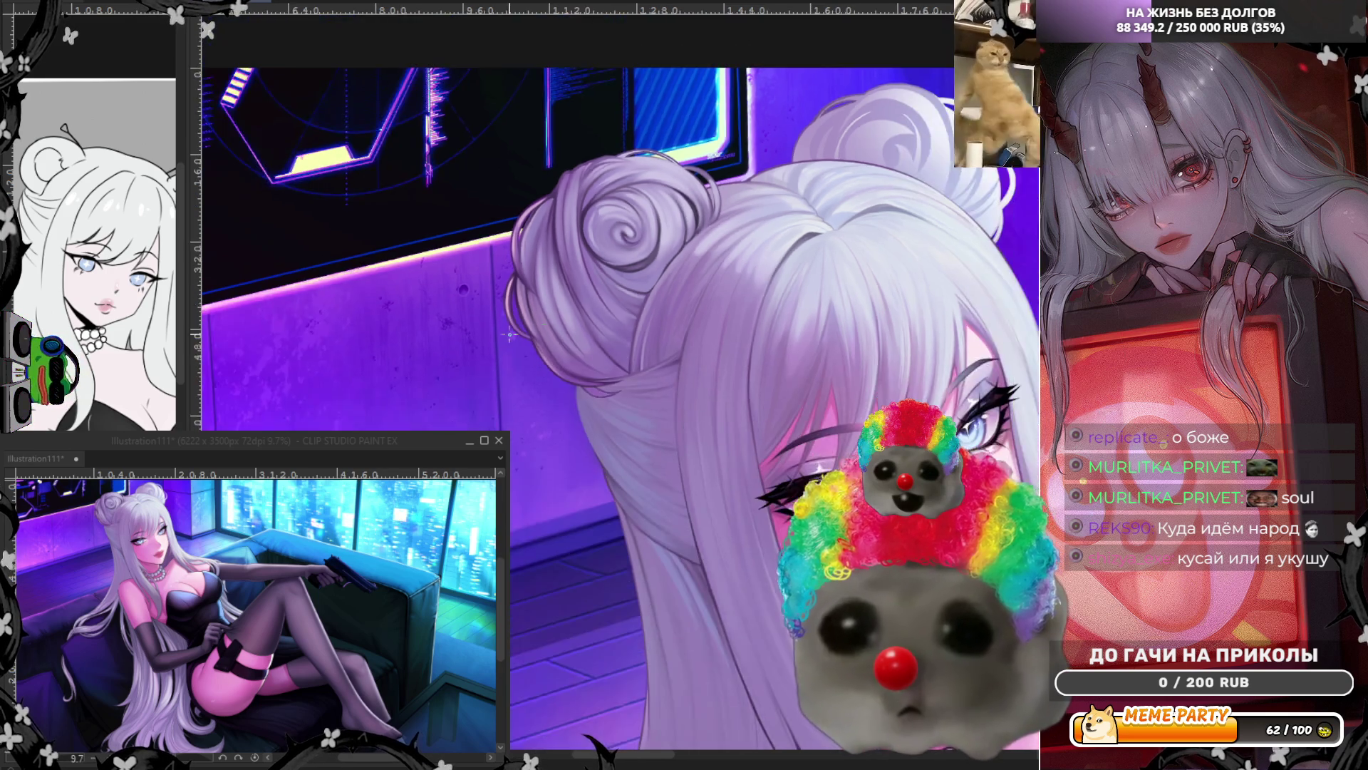
scroll(555, 252, "up", 4)
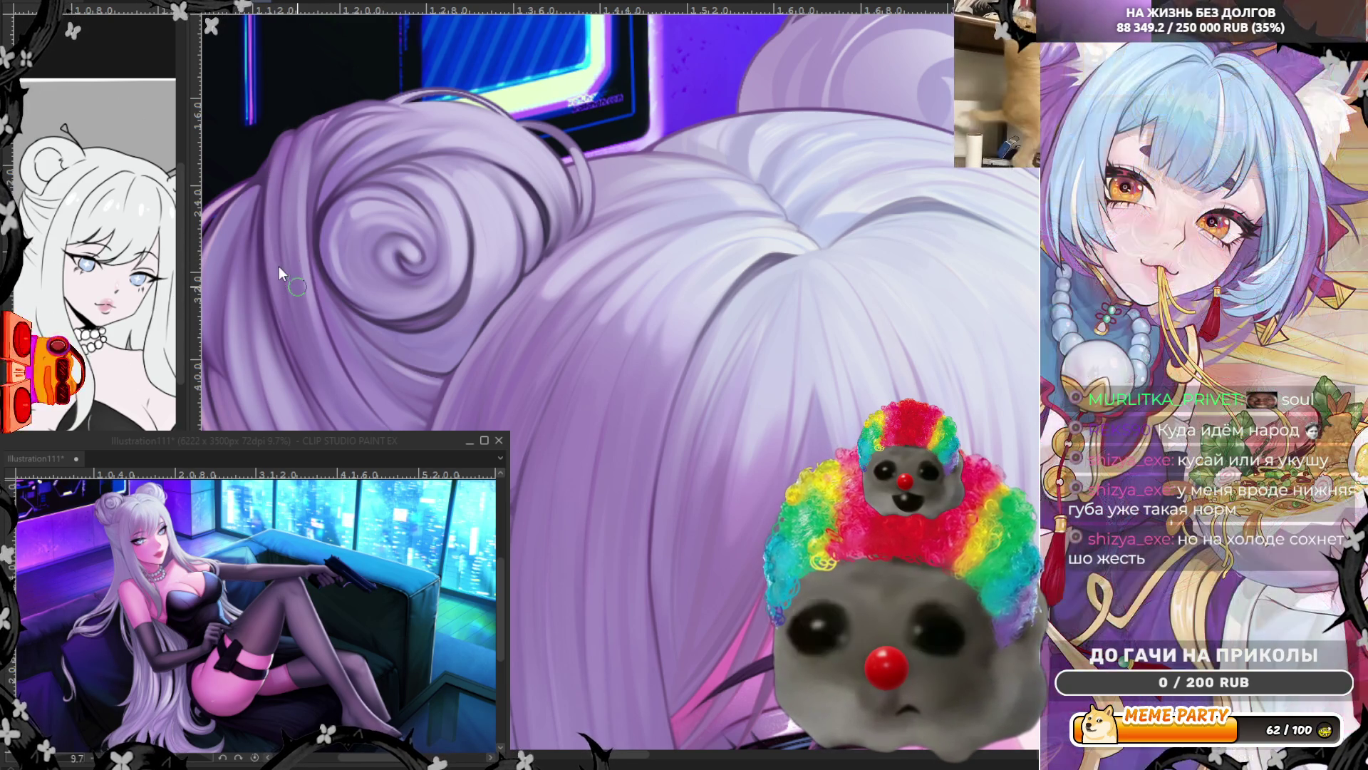
Step: Sample the lavender hair colour and paint faint light strokes up the hair's left edge
left_click(268, 277, "alt")
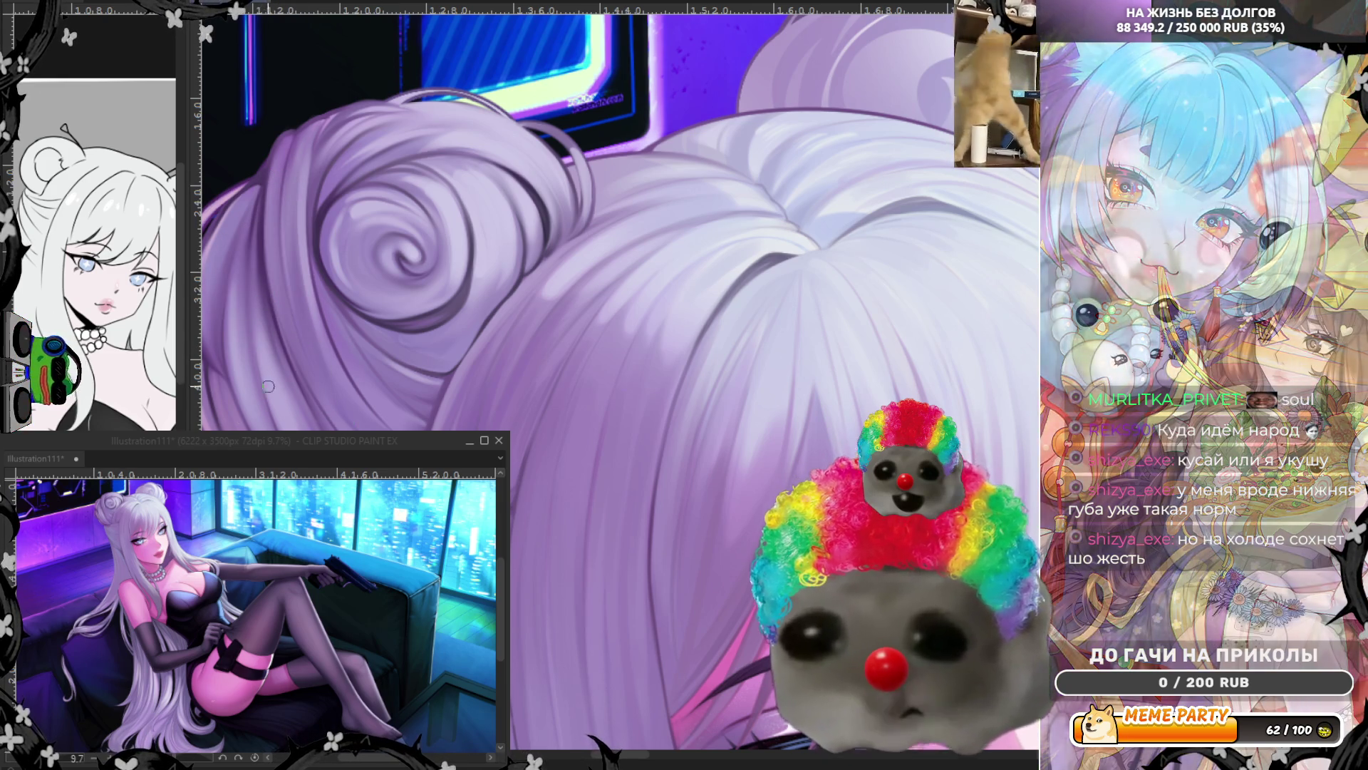
left_click_drag(261, 342, 255, 224)
left_click_drag(239, 335, 242, 235)
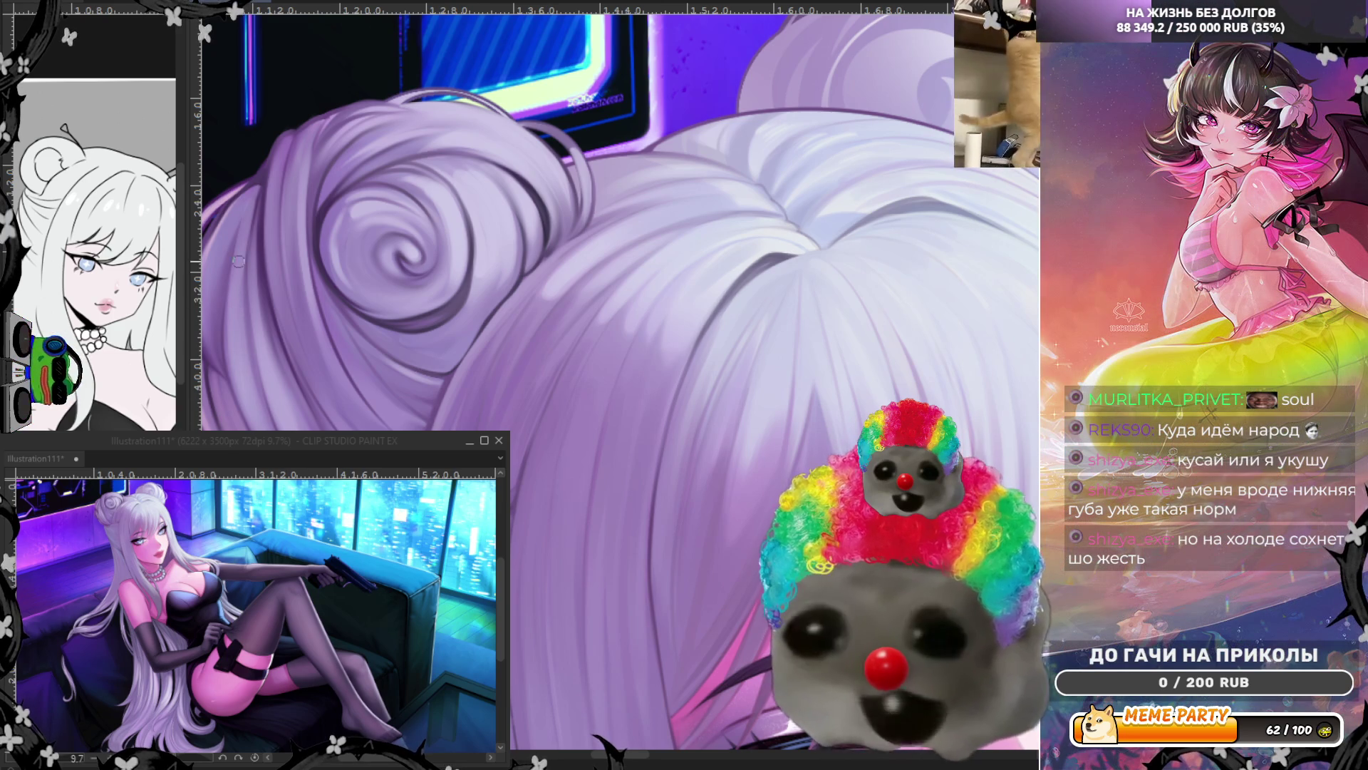
left_click_drag(240, 242, 242, 336)
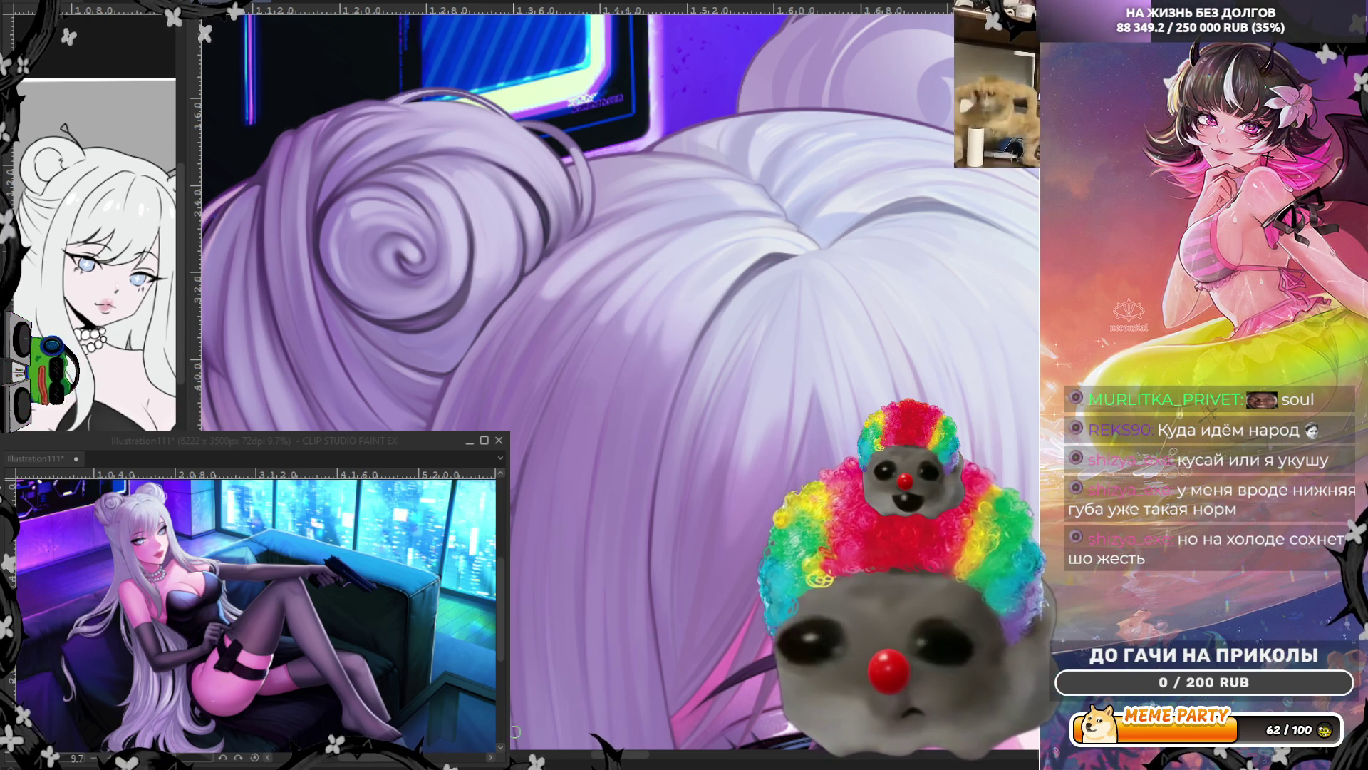
left_click_drag(627, 754, 613, 754)
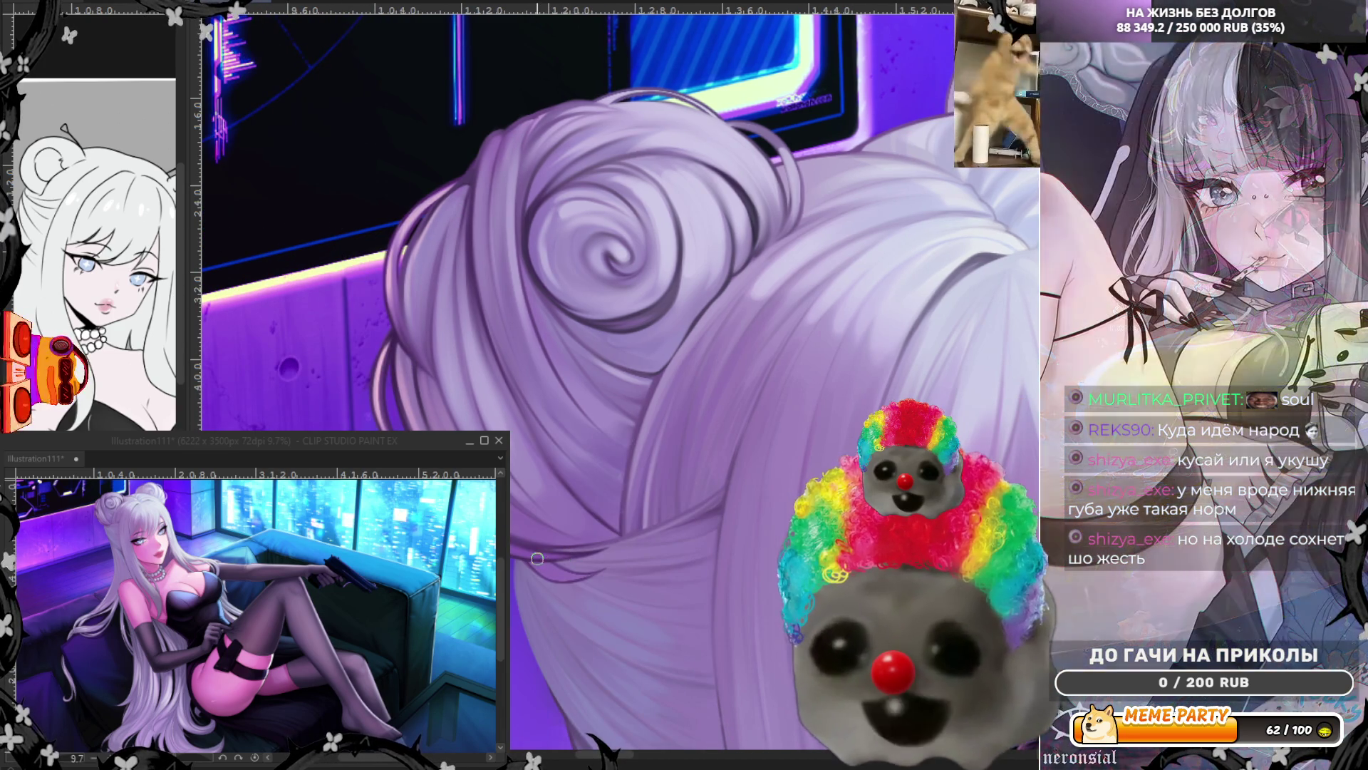
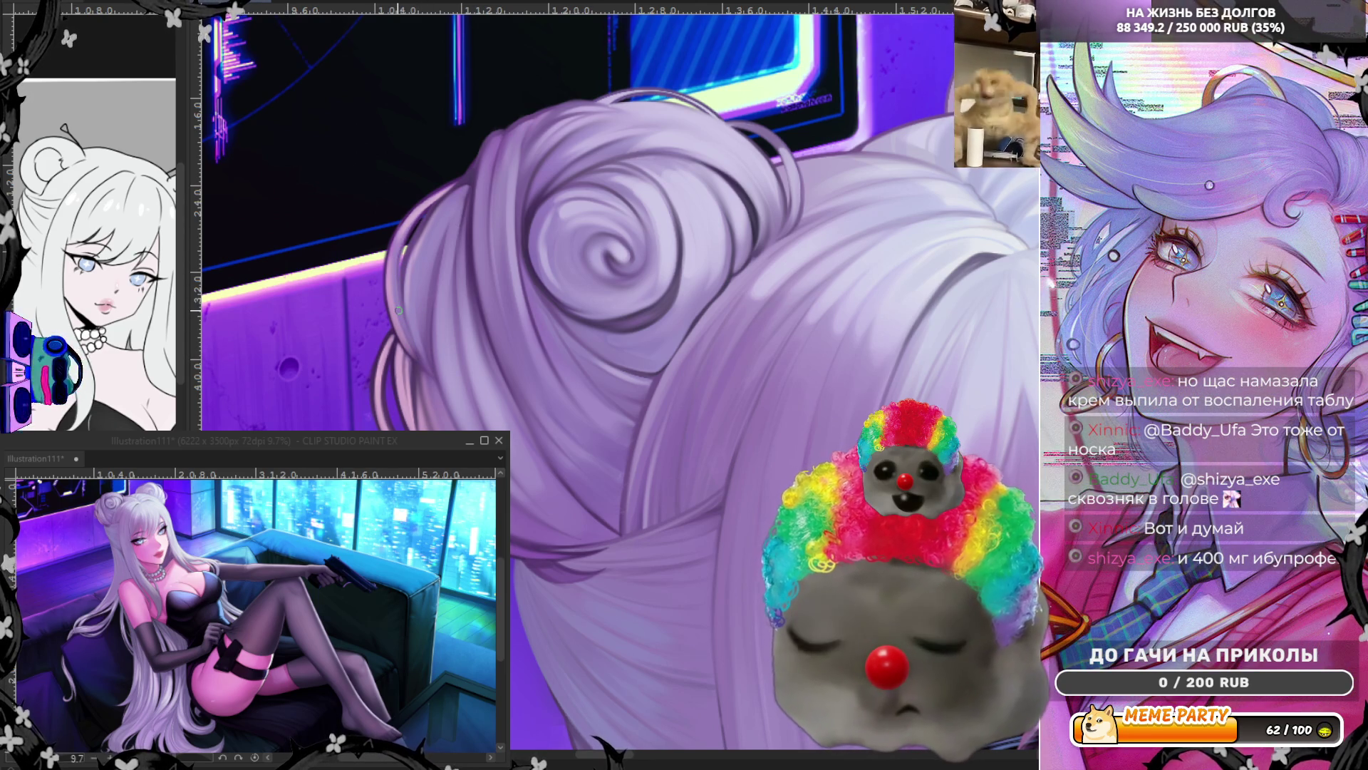
Step: Paint a darker shading stroke down the edge of the swirled hair bun
left_click_drag(404, 232, 396, 315)
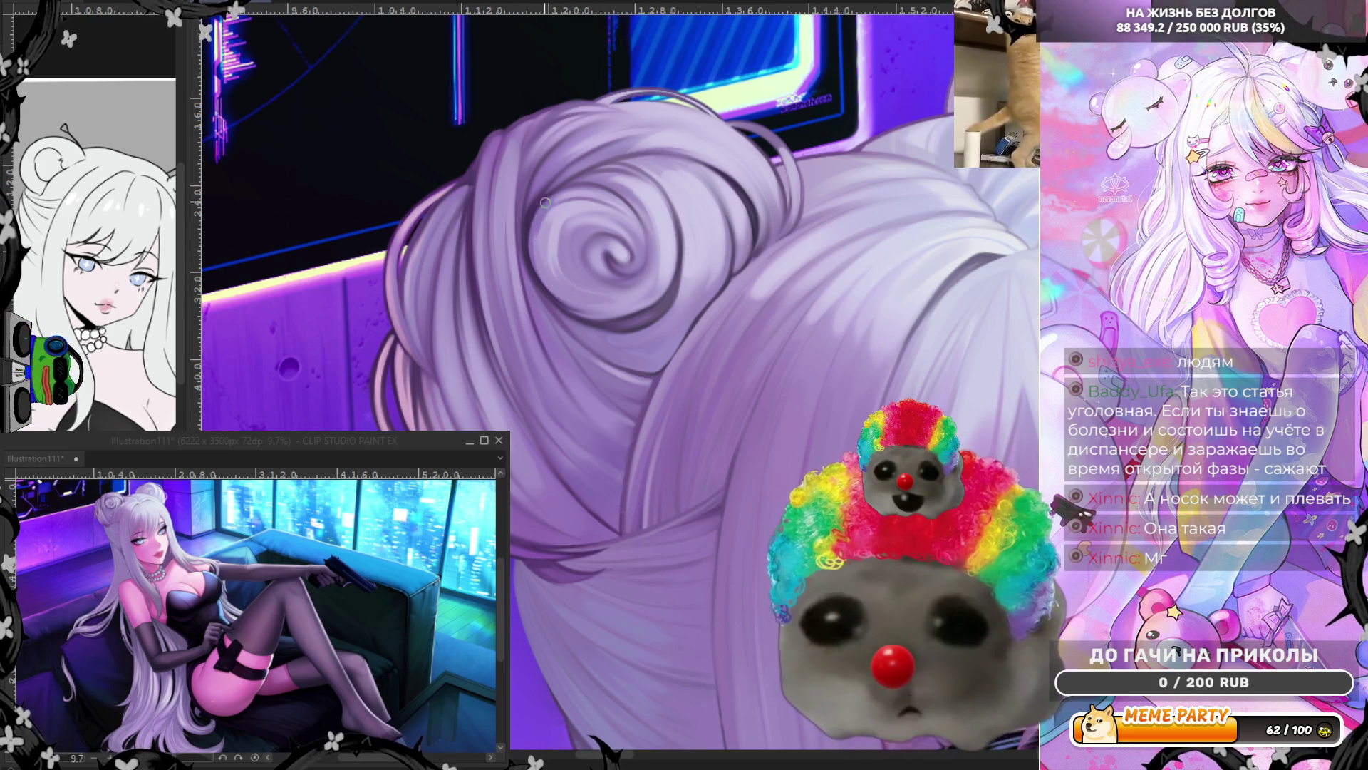
Step: Paint a highlight and darker left-edge shadow strokes along the bun's swirl, then save
left_click_drag(544, 204, 563, 294)
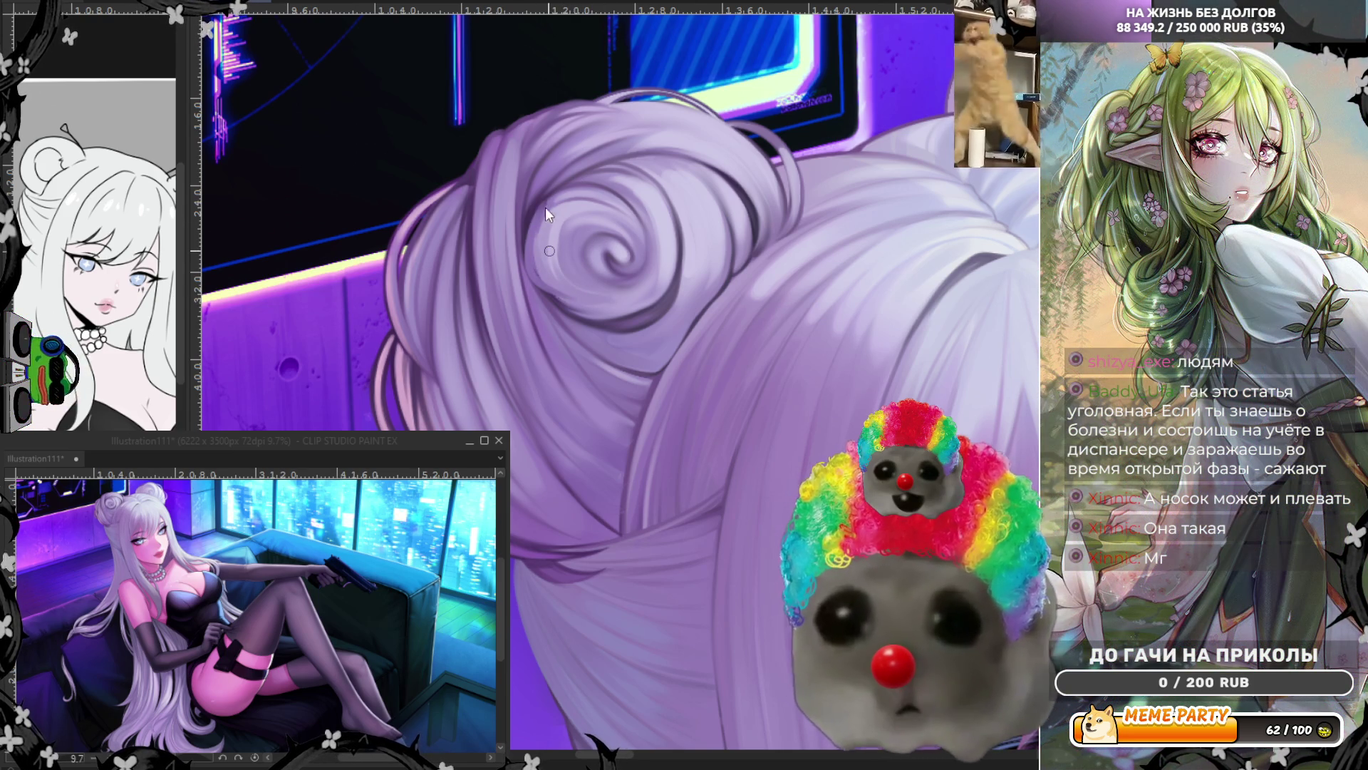
left_click_drag(542, 215, 561, 285)
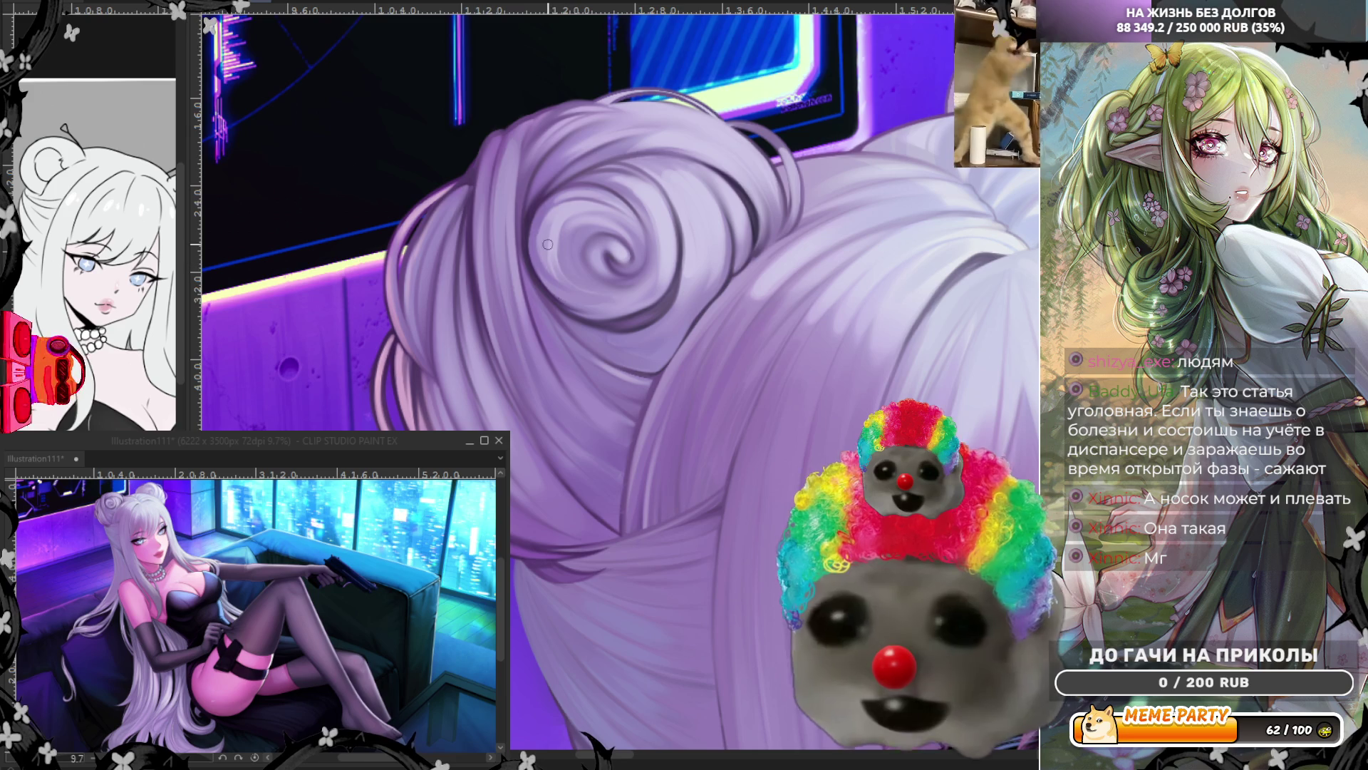
left_click_drag(541, 213, 550, 257)
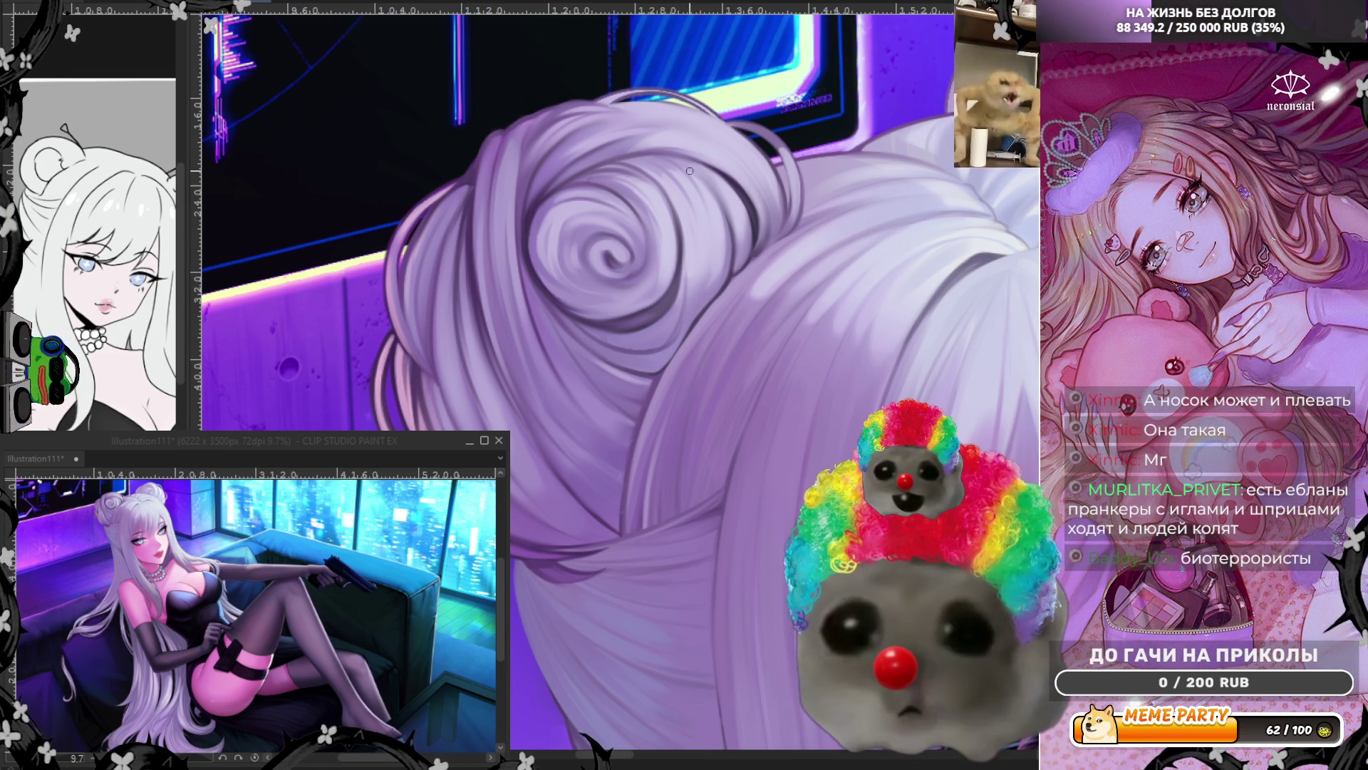
key("ctrl+s")
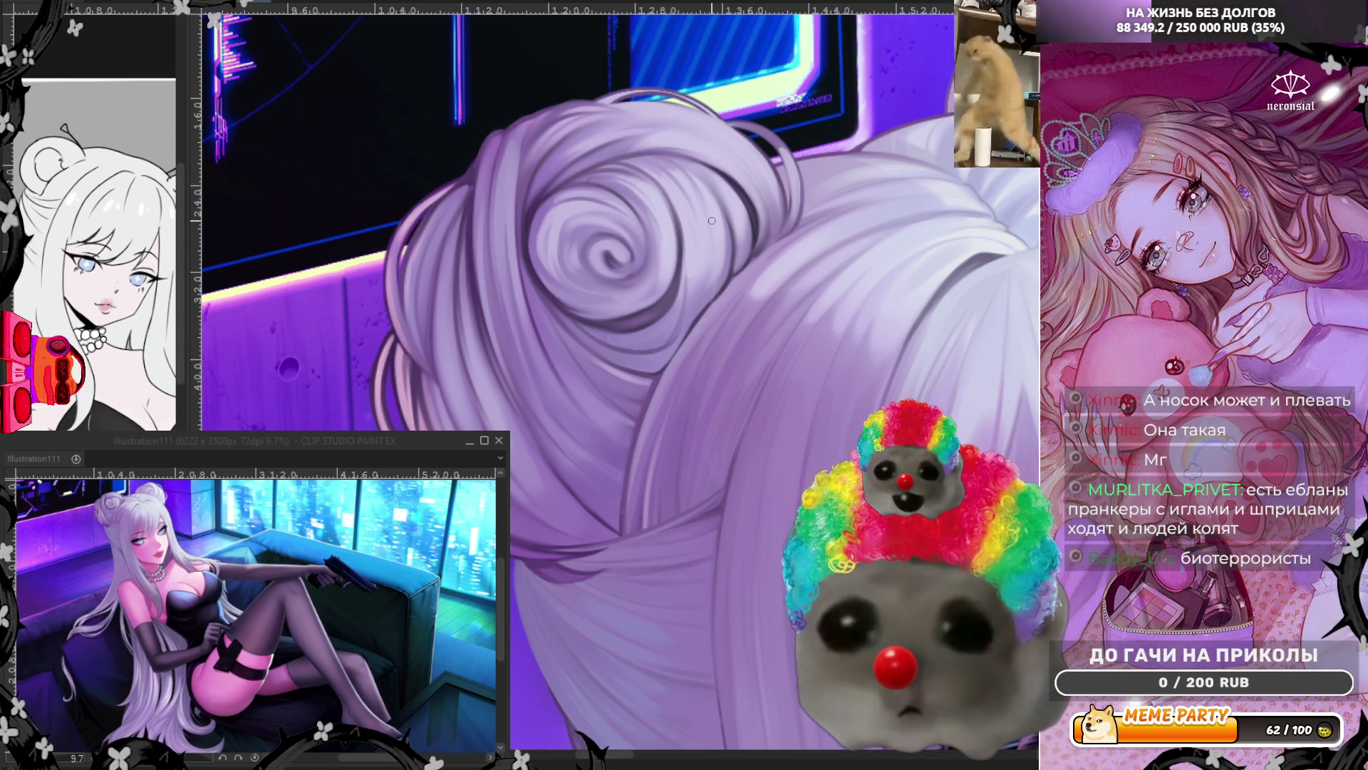
Step: Add another shading stroke on the bun and zoom out to check the whole face
left_click(708, 209)
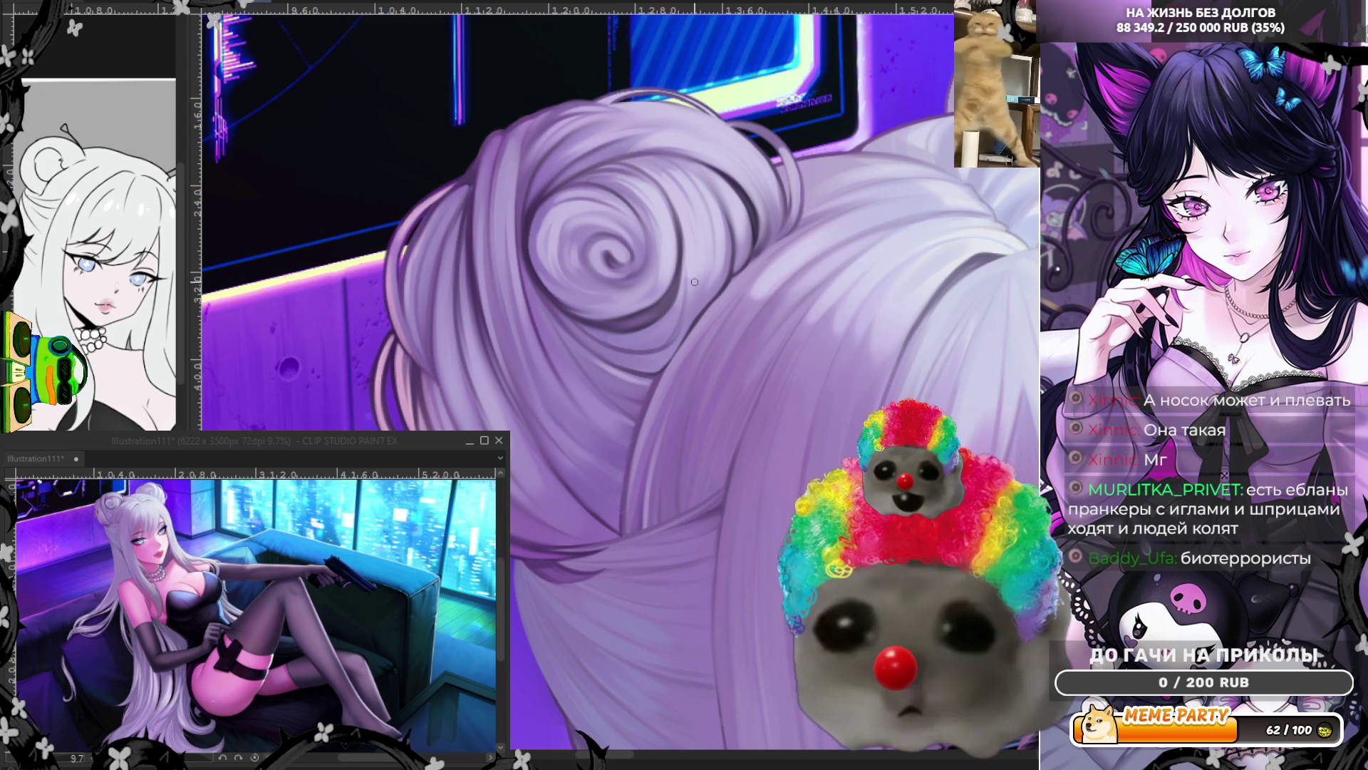
scroll(665, 248, "down", 3)
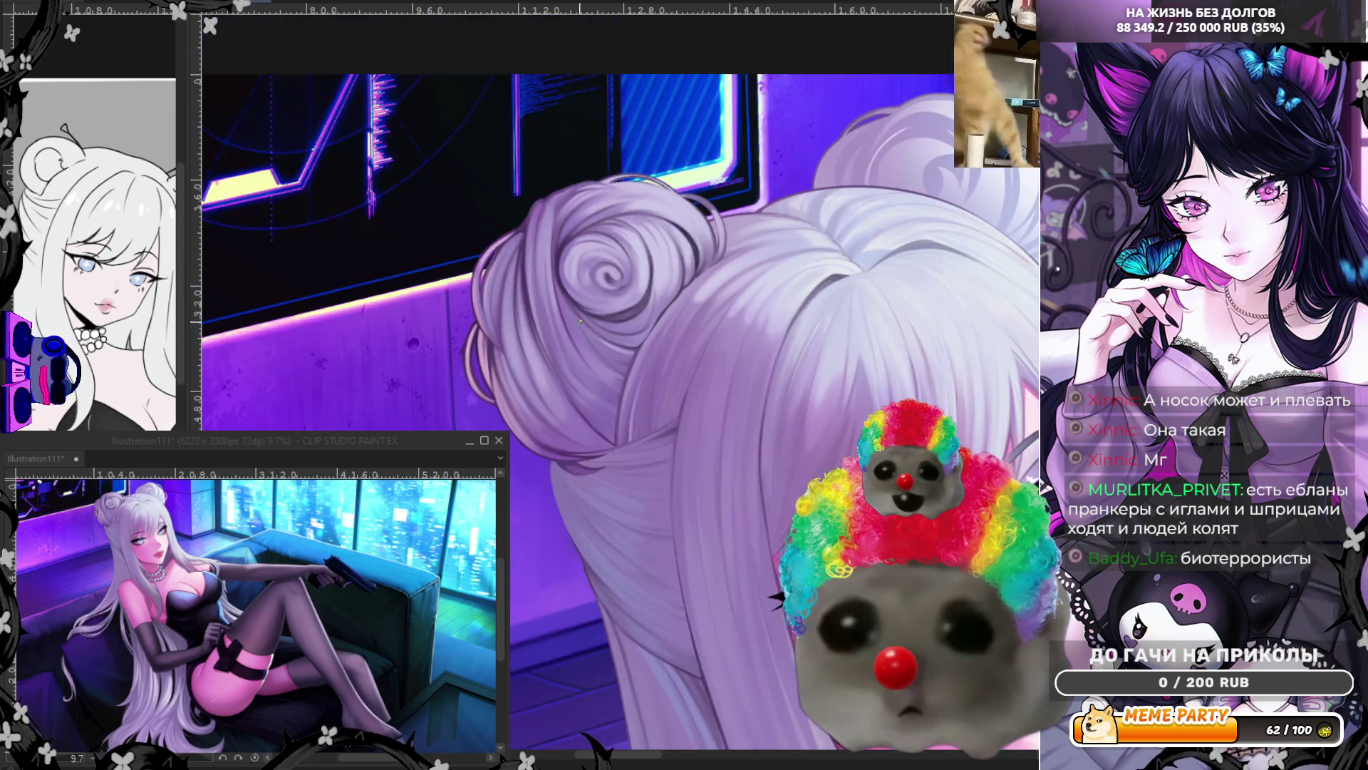
scroll(452, 426, "up", 3)
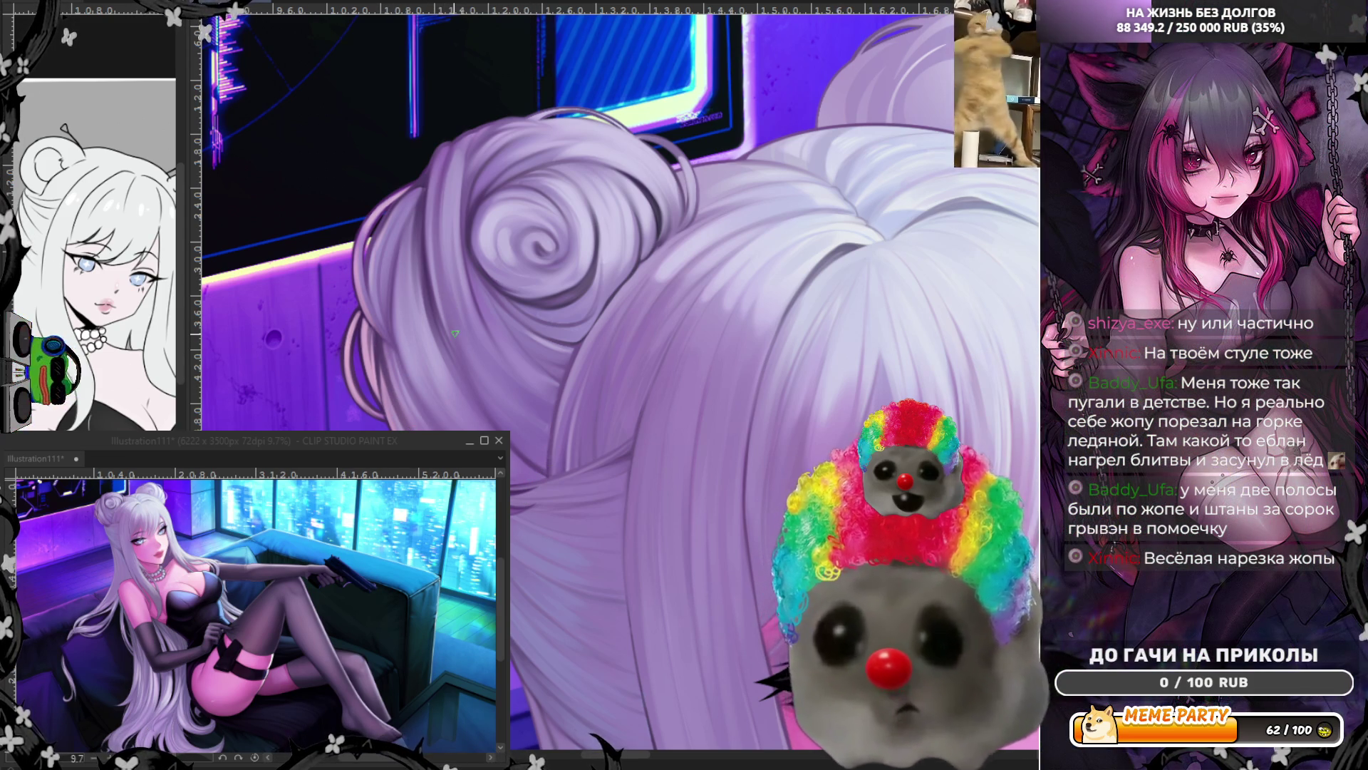
scroll(456, 333, "down", 5)
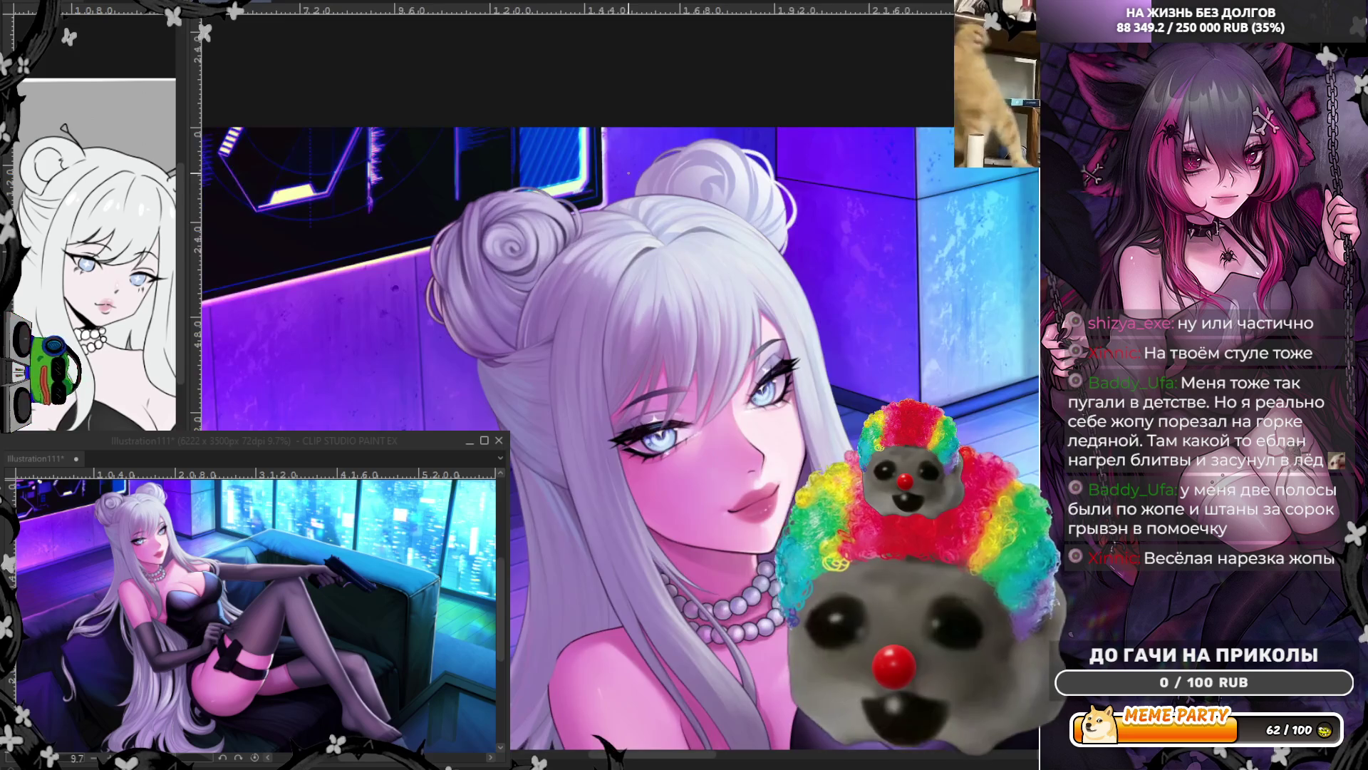
scroll(499, 320, "up", 3)
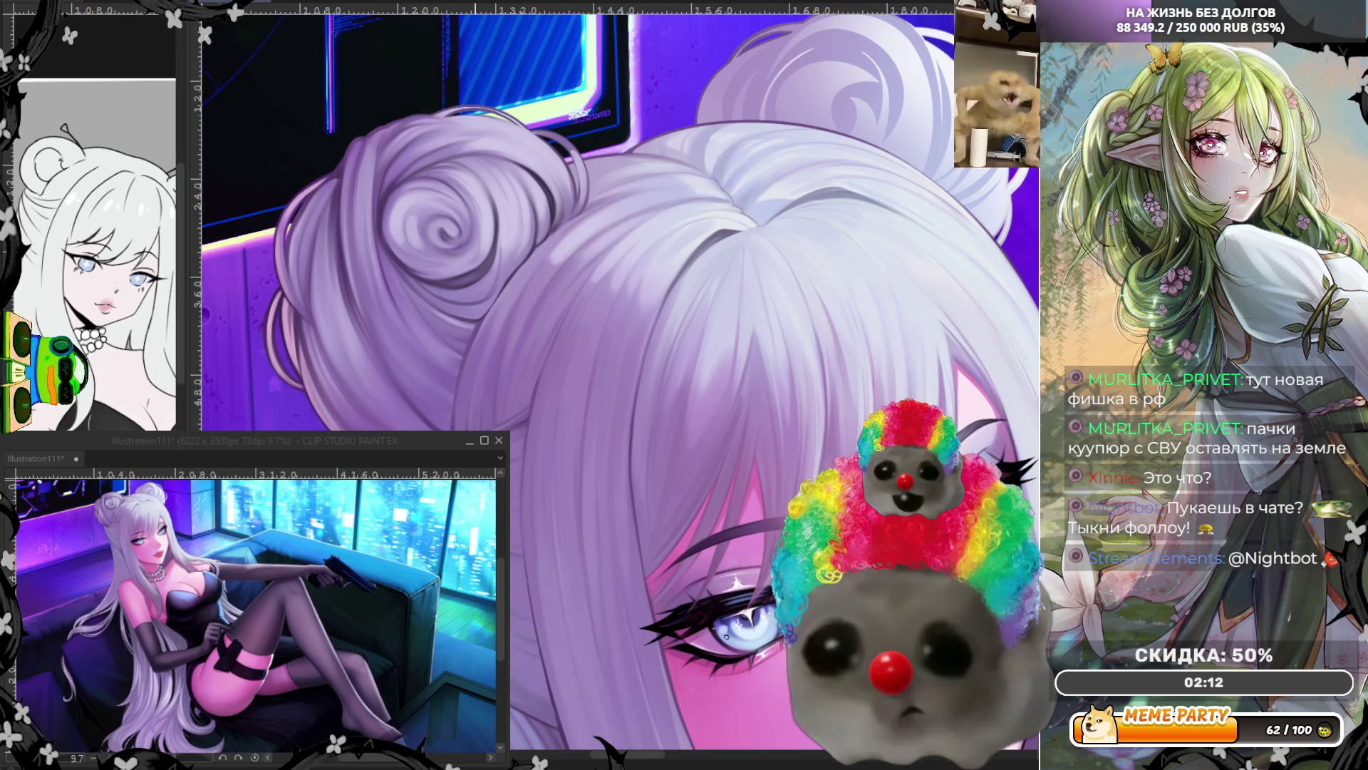
scroll(428, 270, "up", 3)
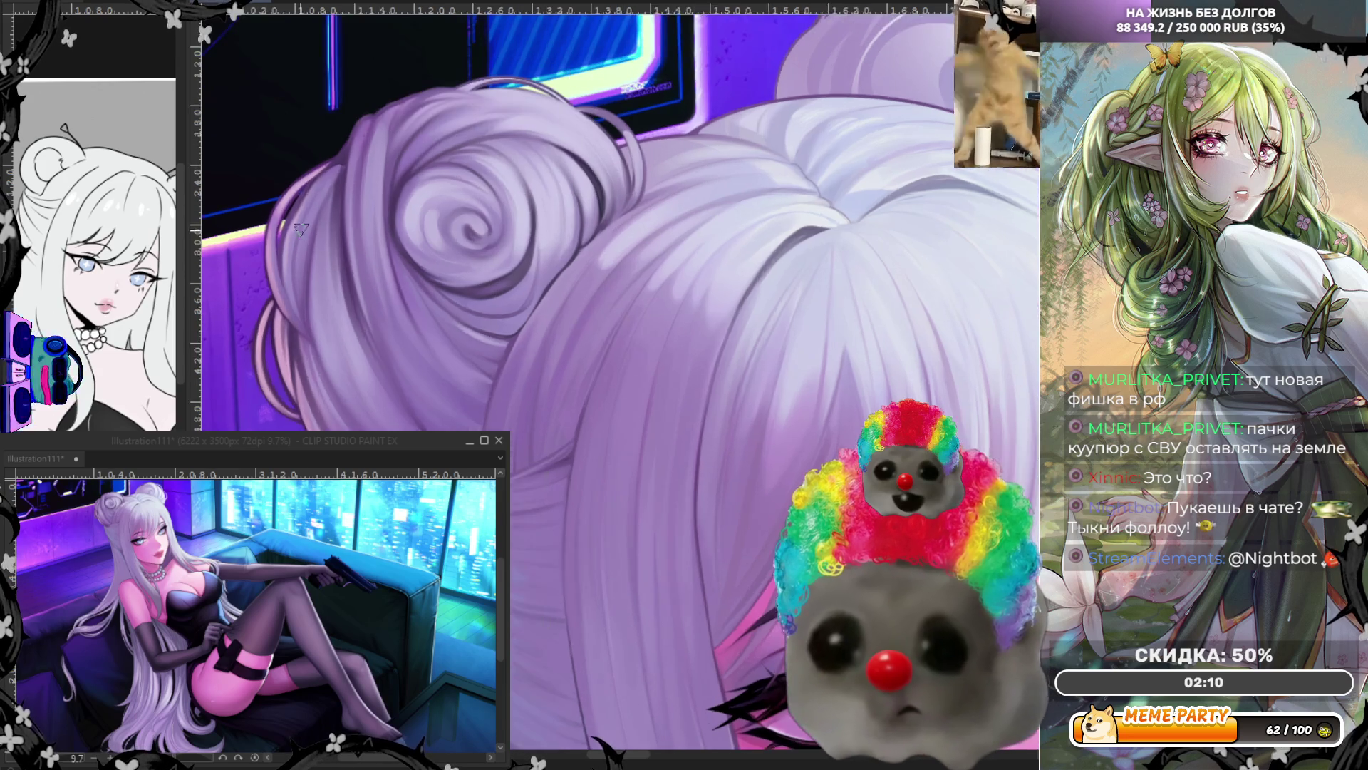